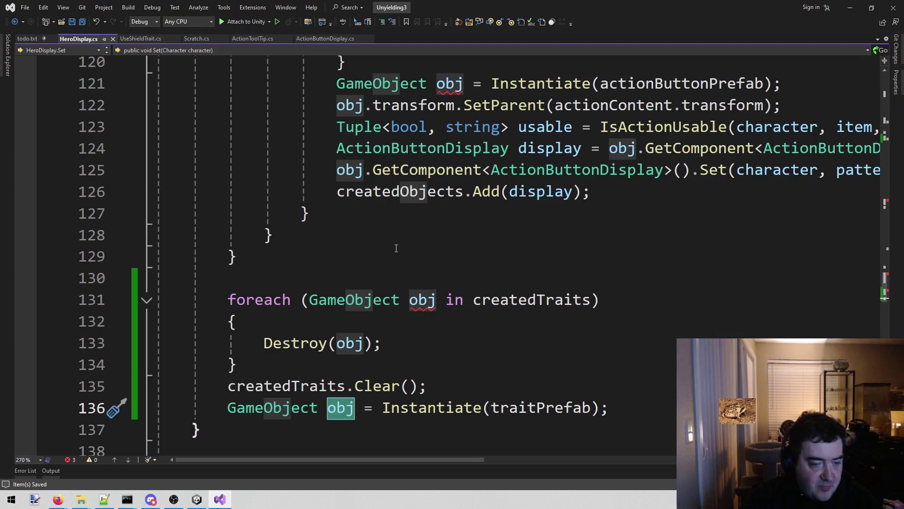
Examine the obj loop variable, deleting its name and then restoring it.
click(427, 300)
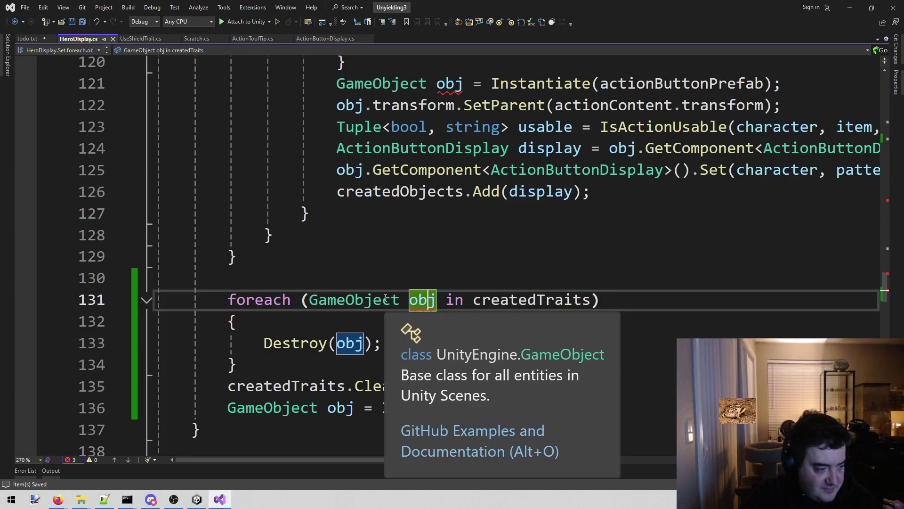
click(341, 274)
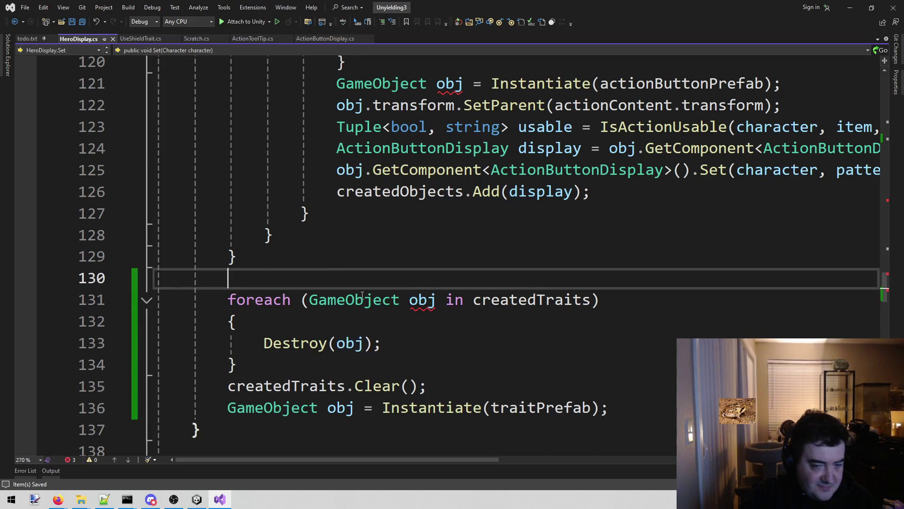
click(414, 310)
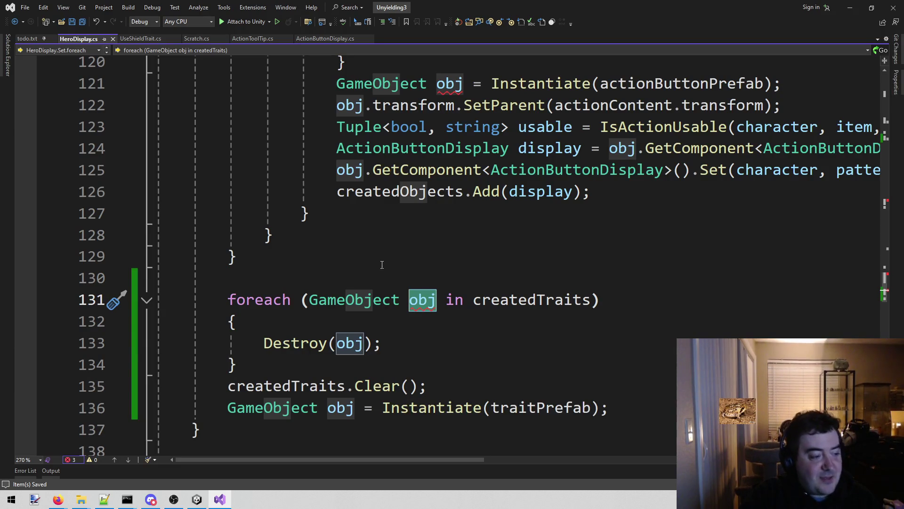
key(Up)
key(Up)
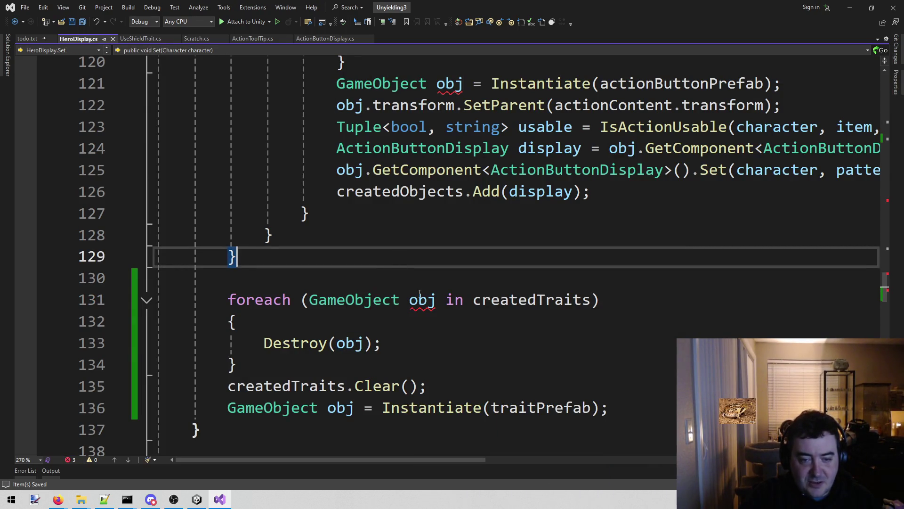
key(Down)
key(Down)
key(Right)
key(Right)
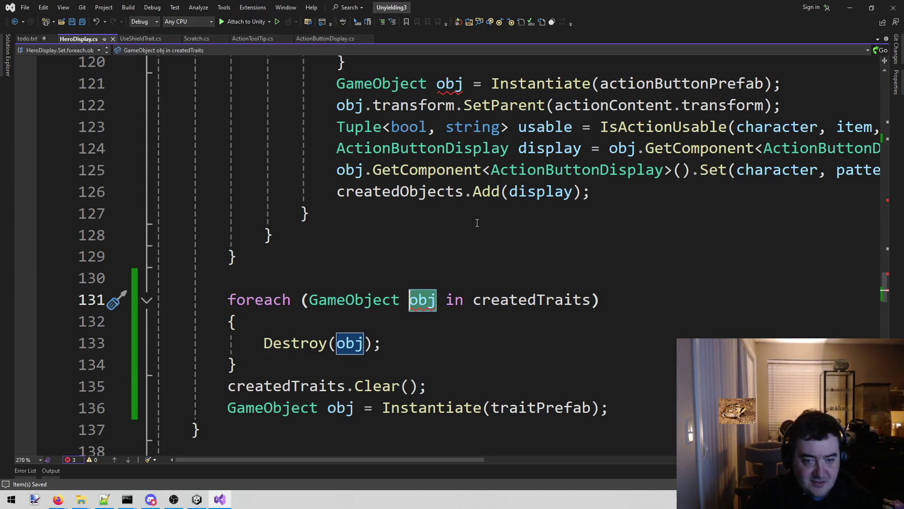
key(ctrl+shift+Left)
key(Delete)
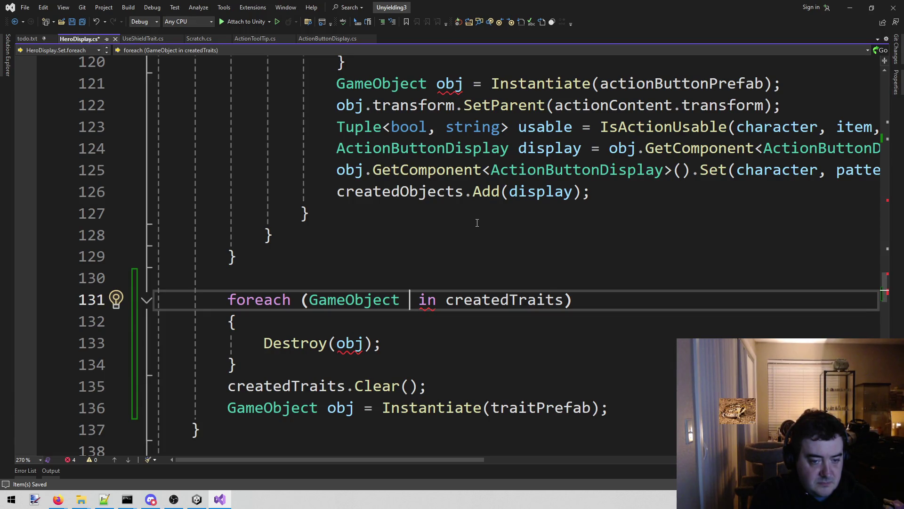
key(ctrl+z)
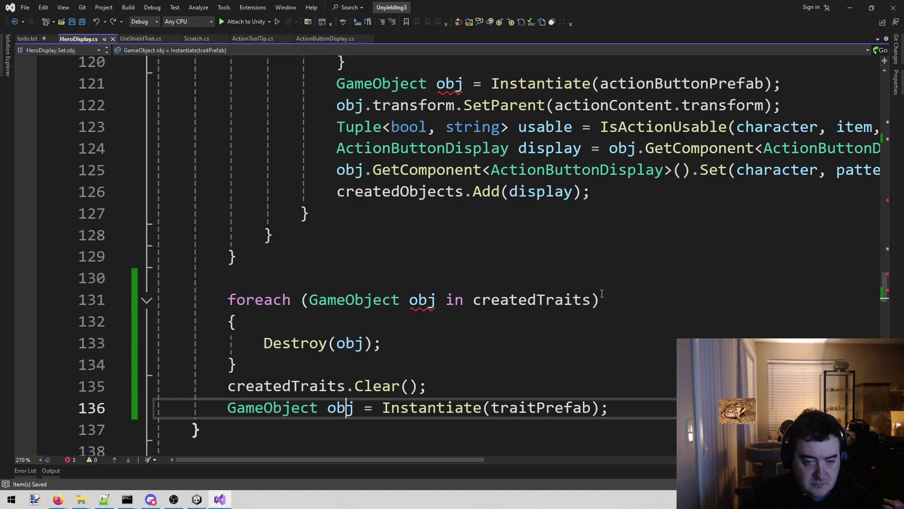
Rename obj on line 136 to newTrait and save.
key(ctrl+w)
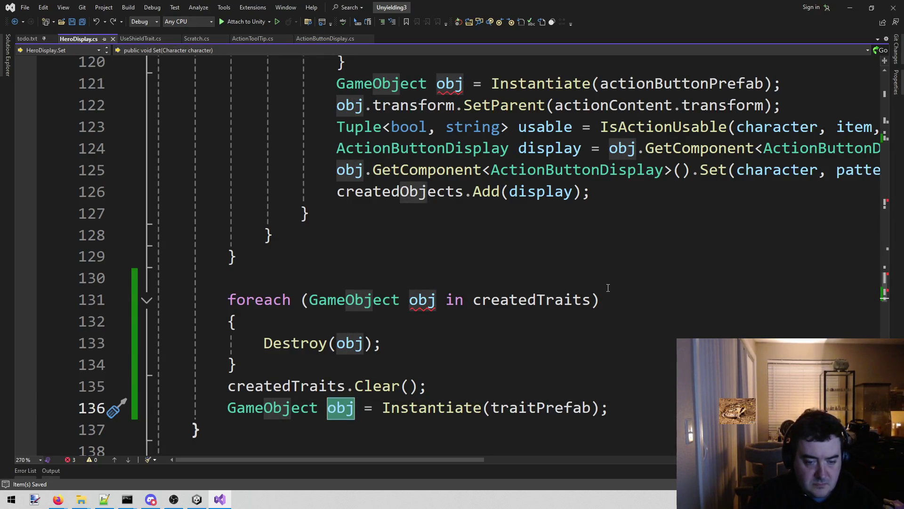
text(newTraii)
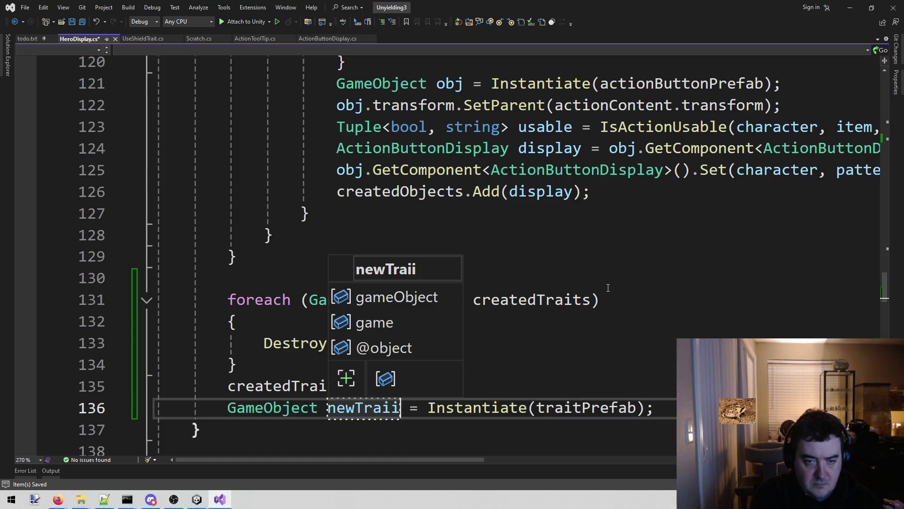
text(t)
key(BackSpace)
key(BackSpace)
text(t)
key(ctrl+s)
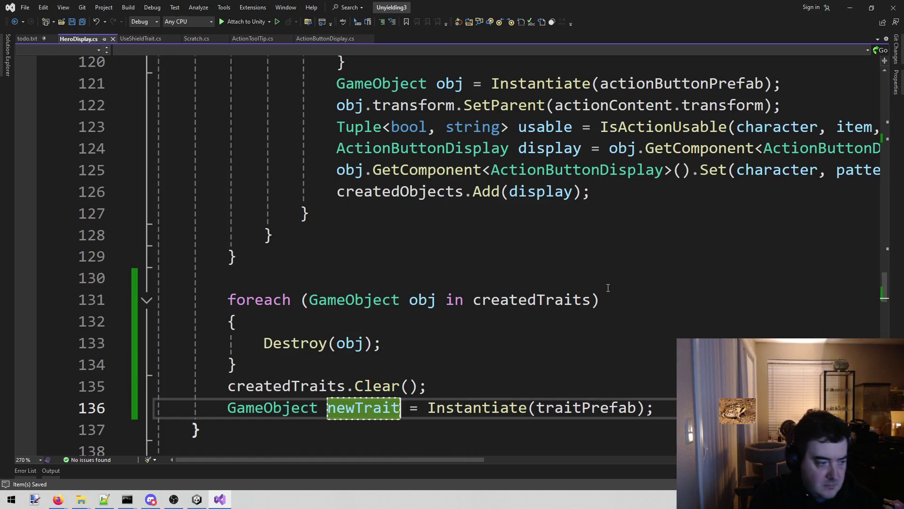
Add a new line 137 calling newTrait.GetComponent<>();.
key(End)
key(Return)
text(newT)
key(Tab)
text(.)
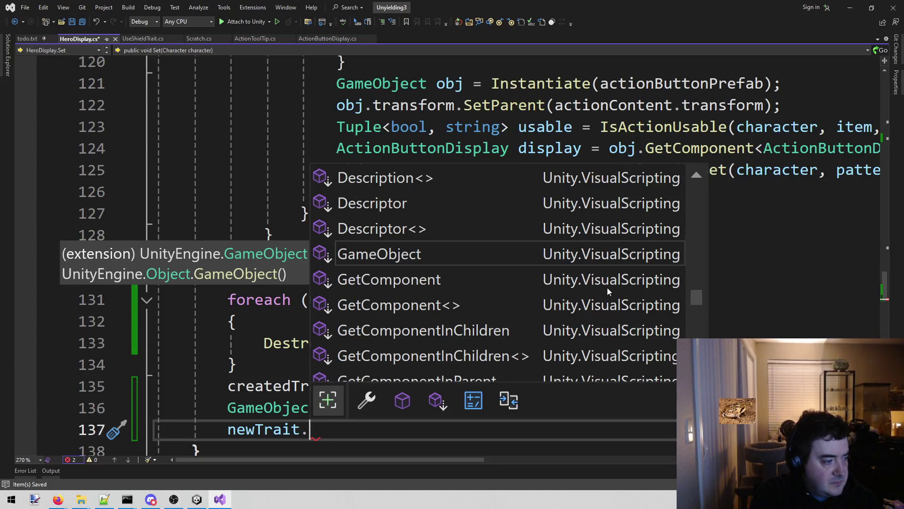
text(get)
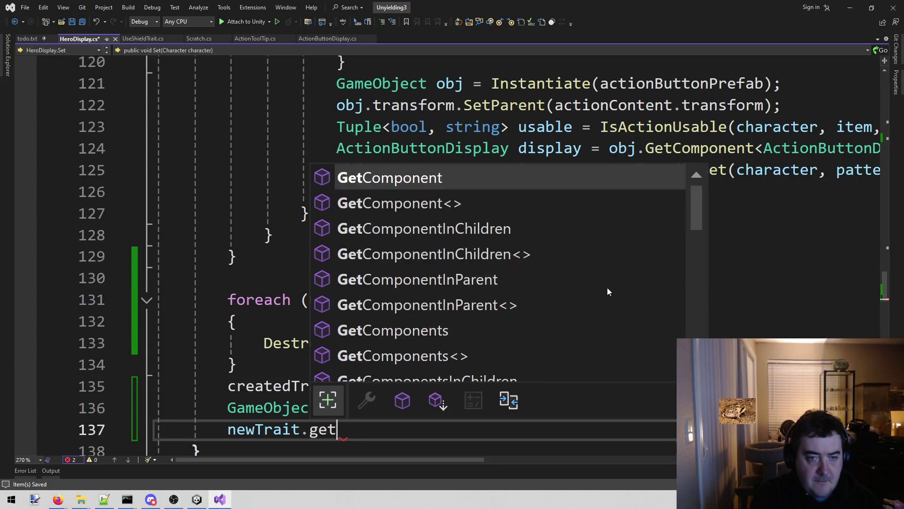
key(Tab)
text(<>)
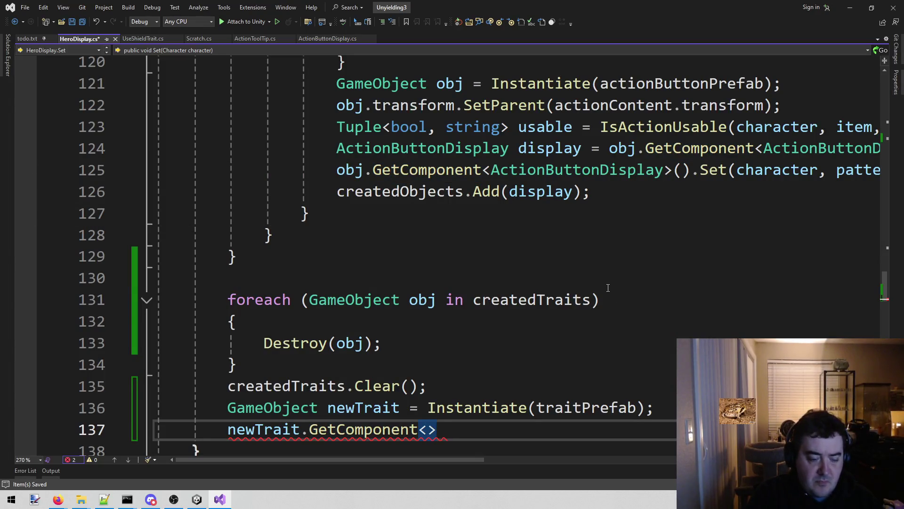
text(();)
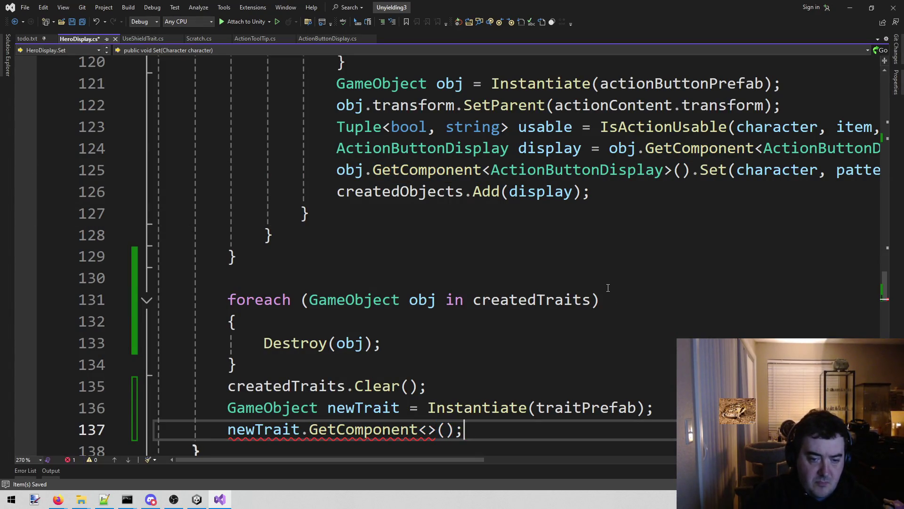
Make the component type TraitDisplay and start the line with a TraitDisplay declaration.
scroll(612, 285, down, 2)
click(430, 310)
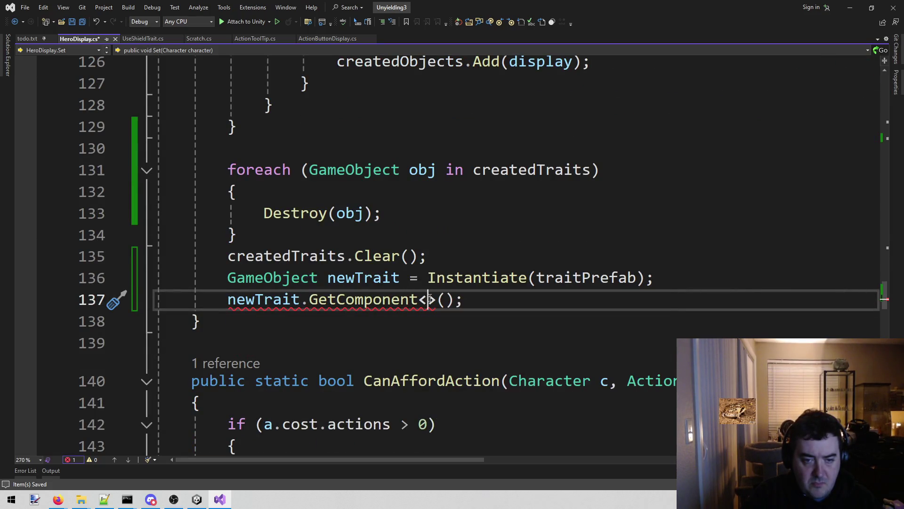
text(Traitd)
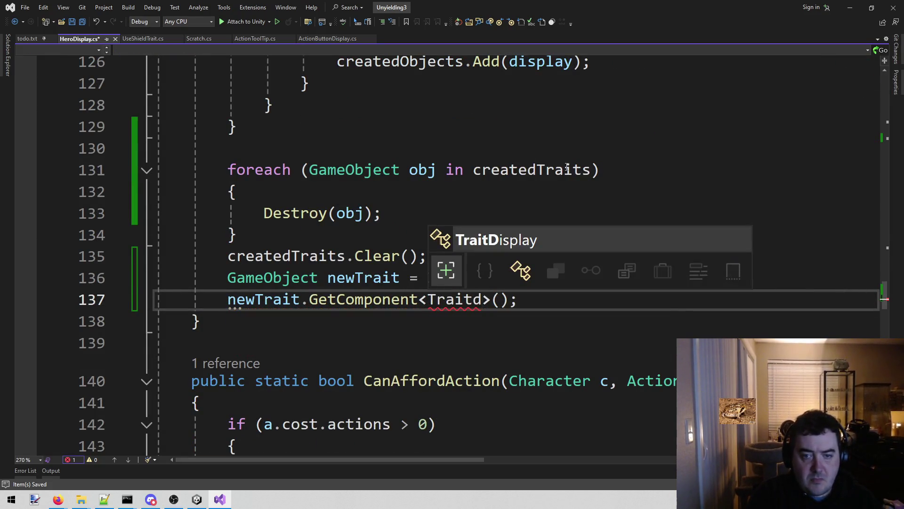
key(Tab)
key(End)
key(Home)
text(Trait)
key(Down)
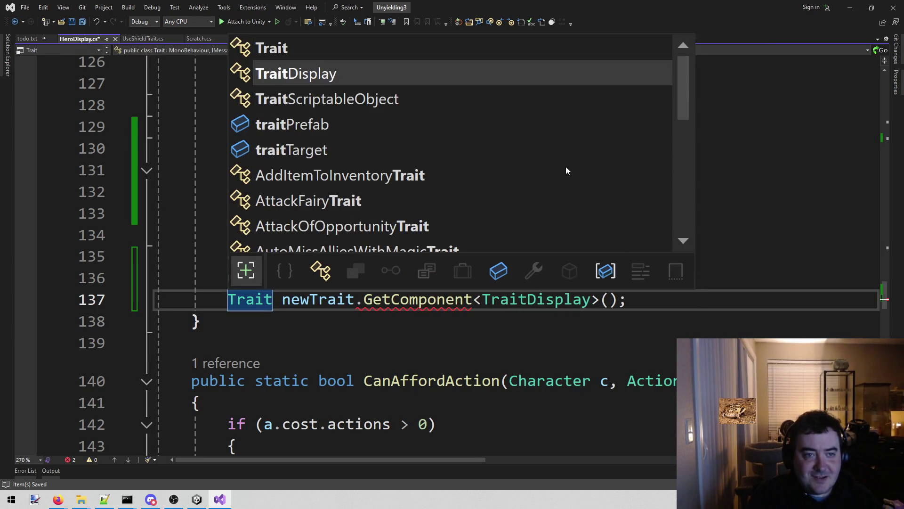
key(Tab)
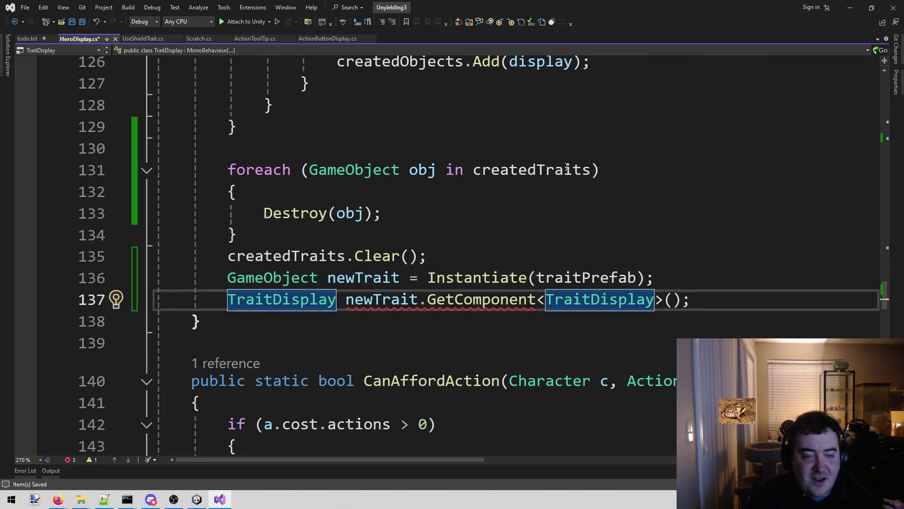
key(Up)
key(Up)
Start a foreach (Trait trait in ...) line after line 135.
key(End)
key(Return)
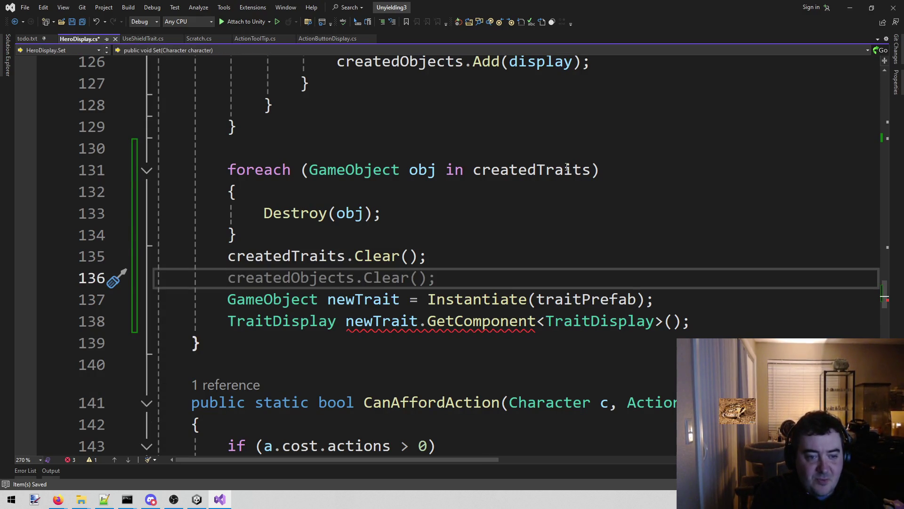
text(foreach)
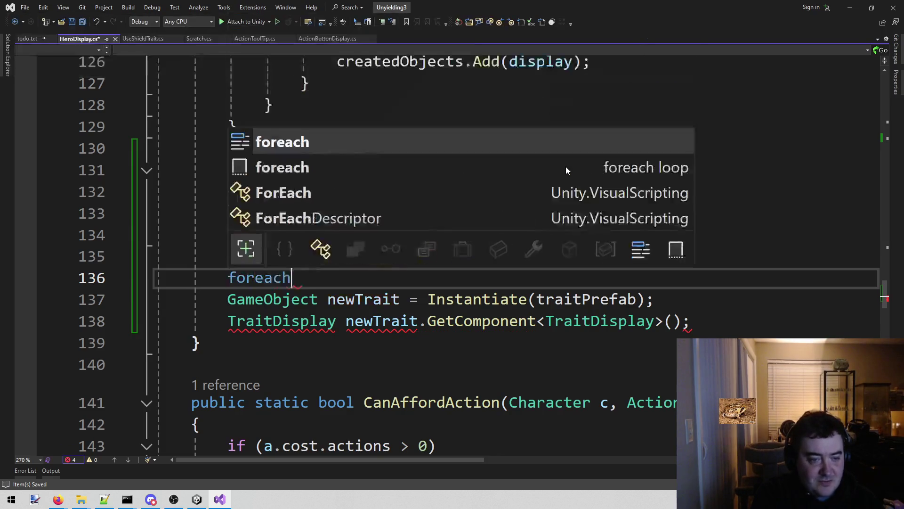
text( ()
key(BackSpace)
text(()
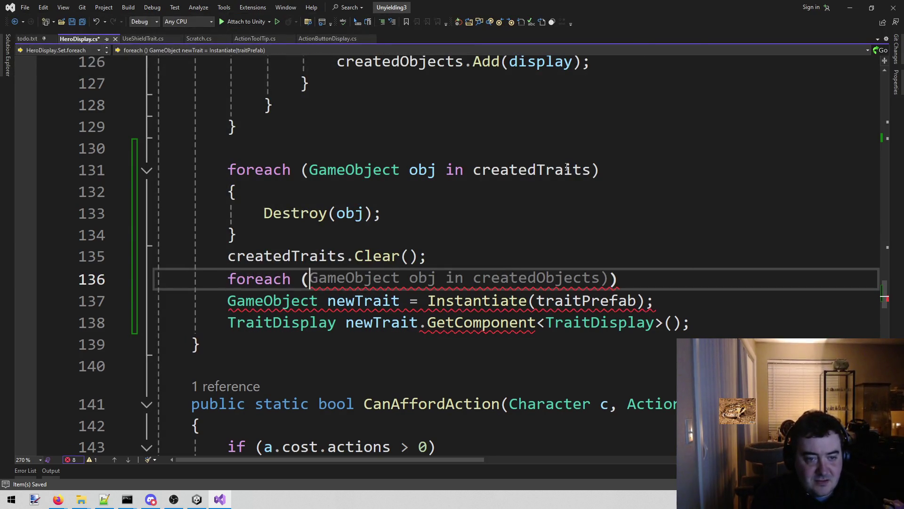
text(Trait )
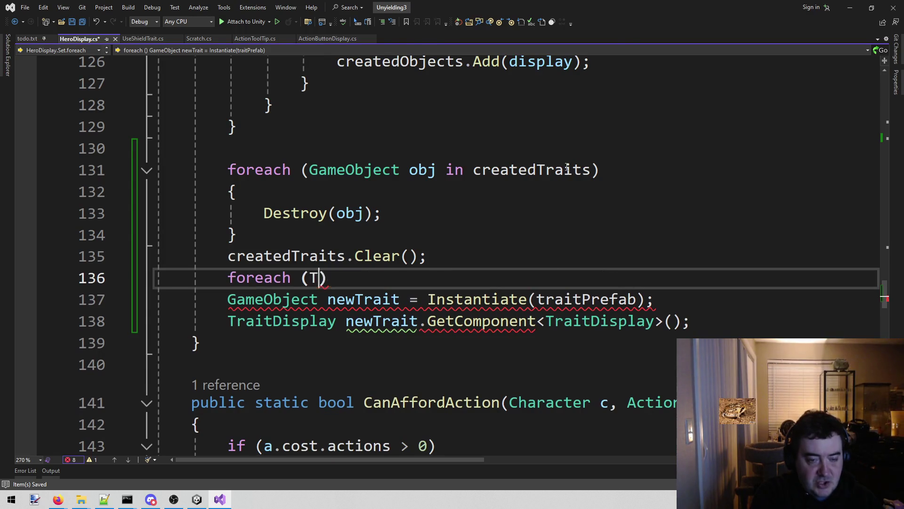
text(trait in)
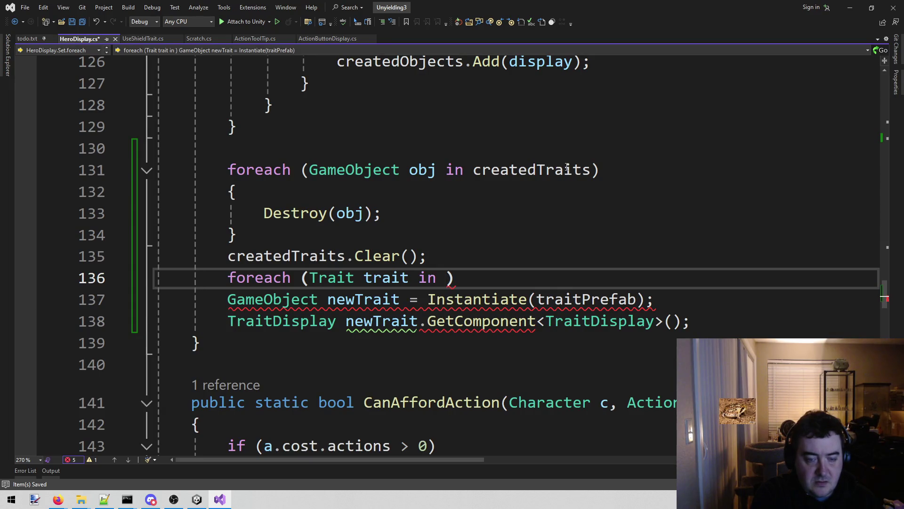
scroll(566, 168, up, 20)
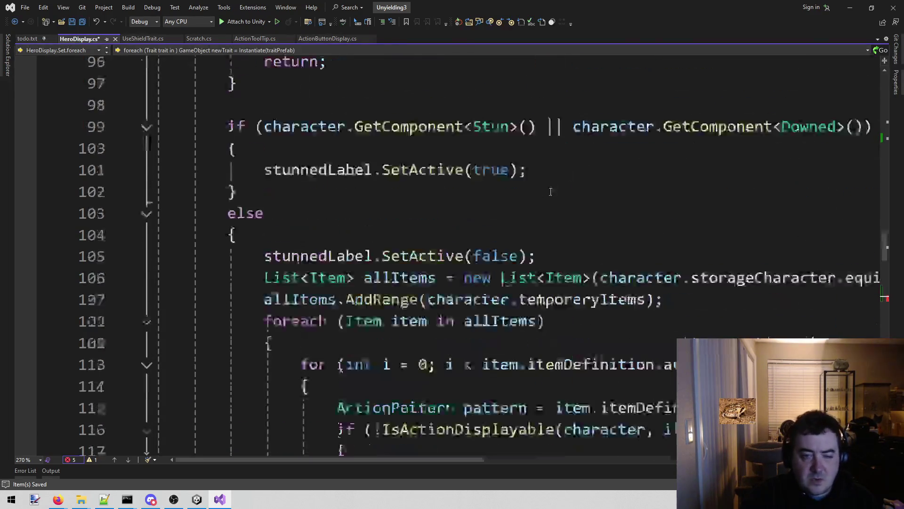
scroll(532, 227, down, 20)
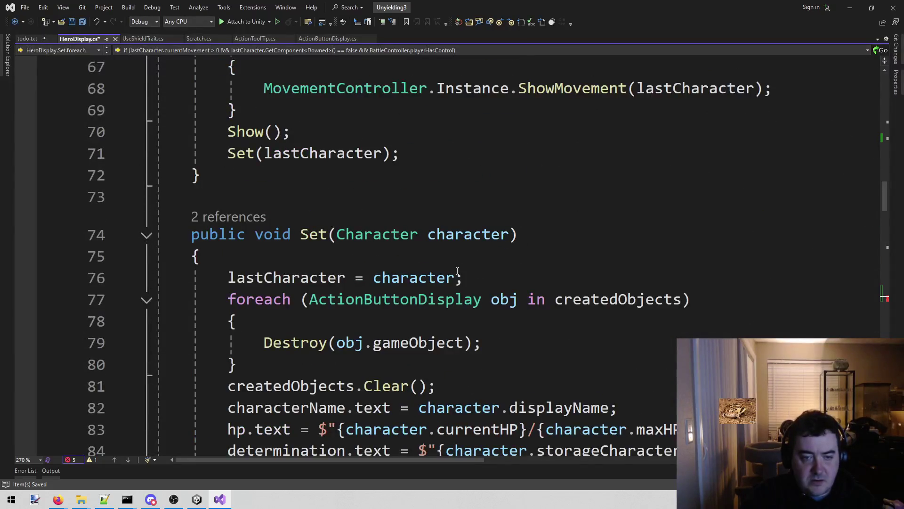
scroll(458, 283, down, 4)
scroll(570, 193, up, 1)
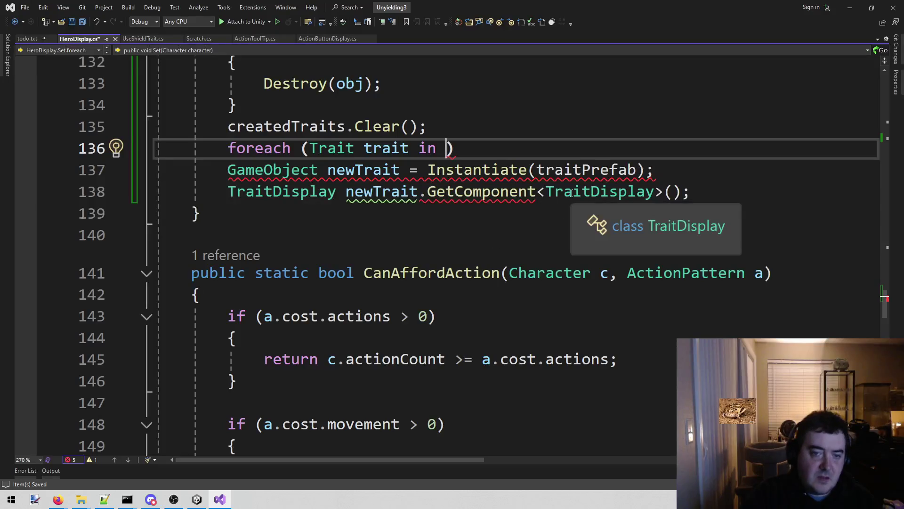
Complete the loop source as character.characterDefinition.traits.
text(ch)
key(Down)
key(Tab)
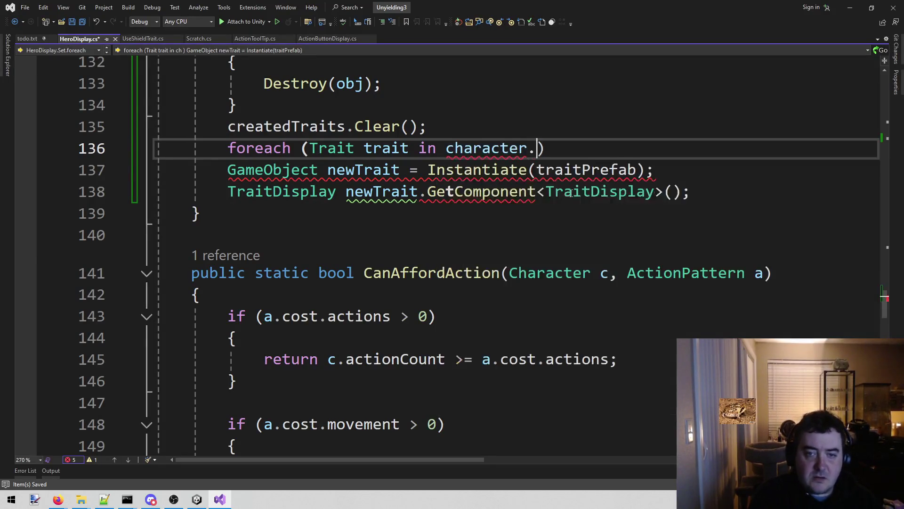
text(.)
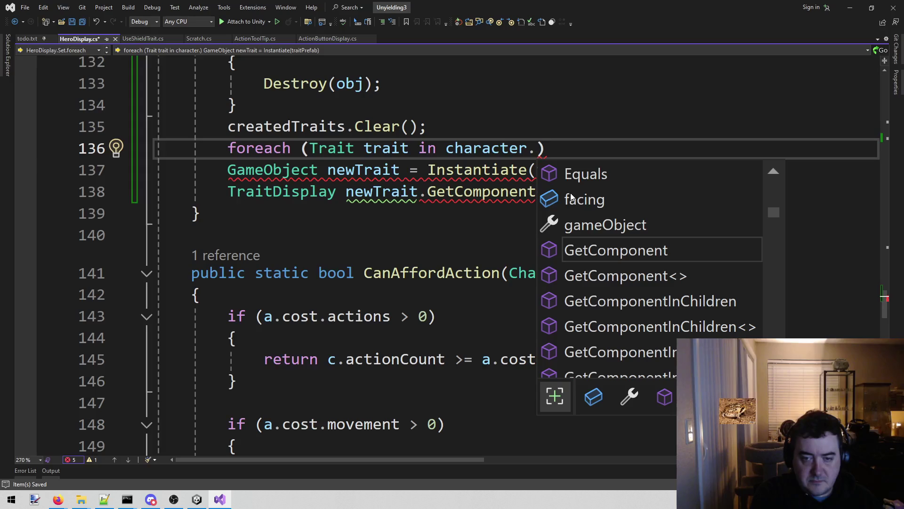
text(tr)
key(BackSpace)
key(BackSpace)
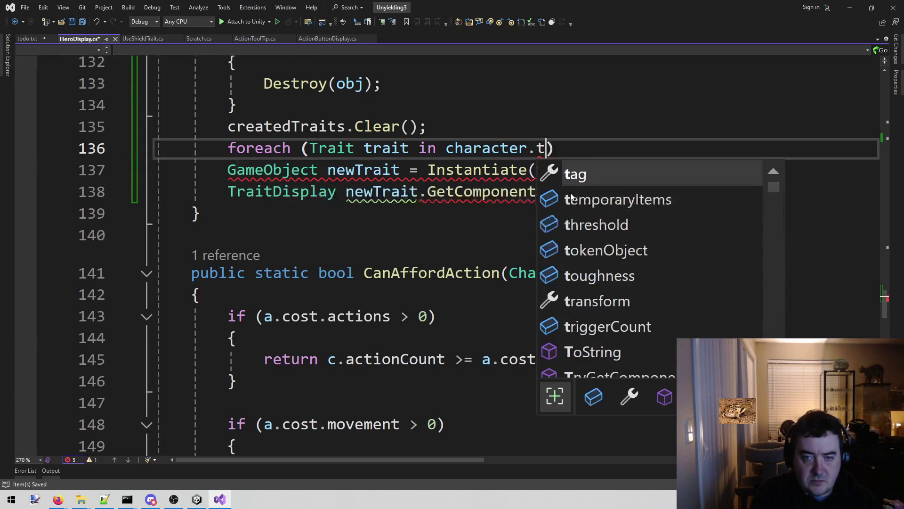
text(st)
key(BackSpace)
key(BackSpace)
text(de)
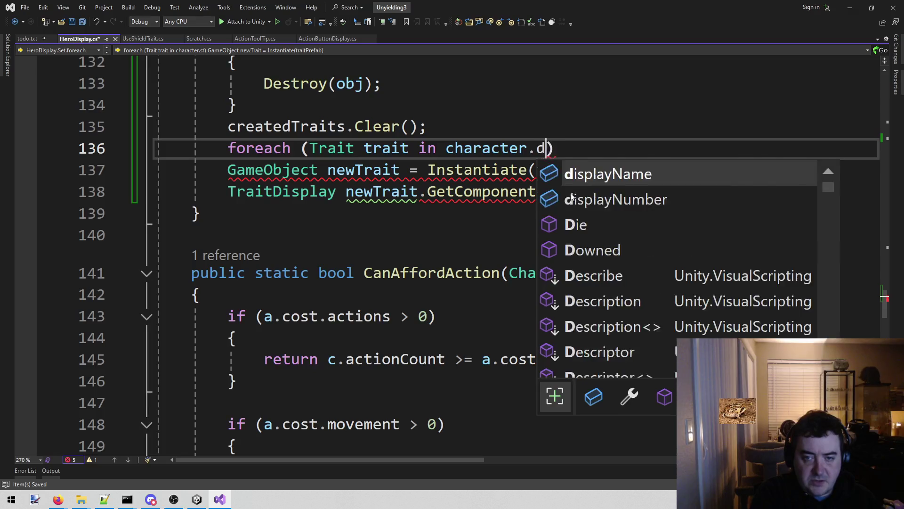
text(.)
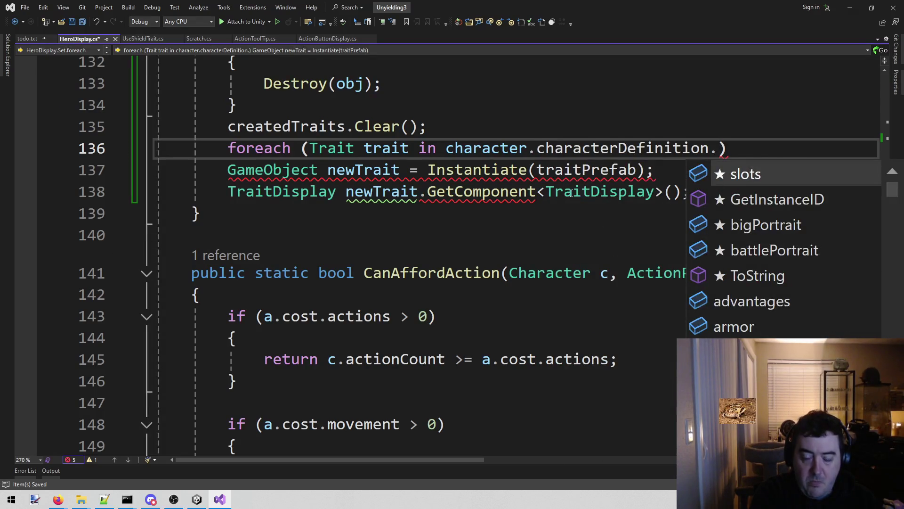
text(tra)
key(Escape)
text(its)
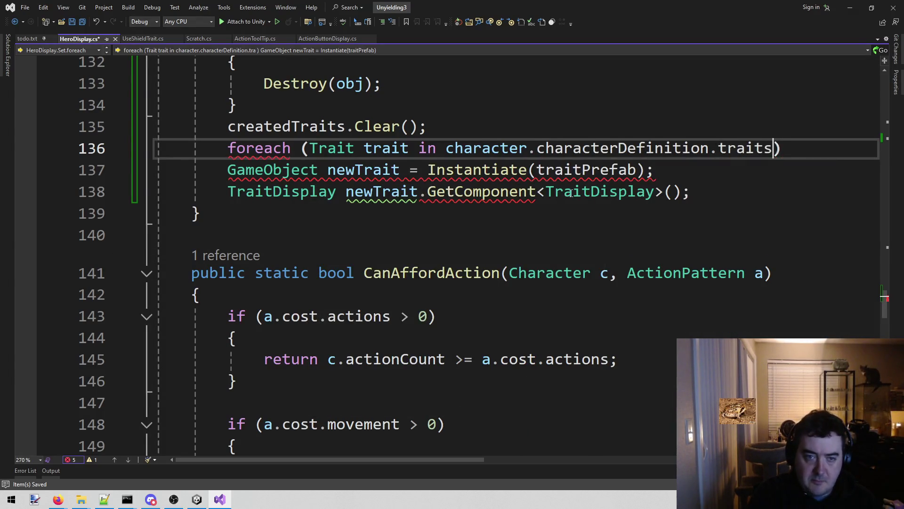
Wrap the Instantiate and GetComponent lines in braces and remove the blank lines.
key(End)
key(Return)
text({)
key(Return)
key(Down)
key(BackSpace)
key(Down)
key(Down)
key(End)
key(Return)
text(})
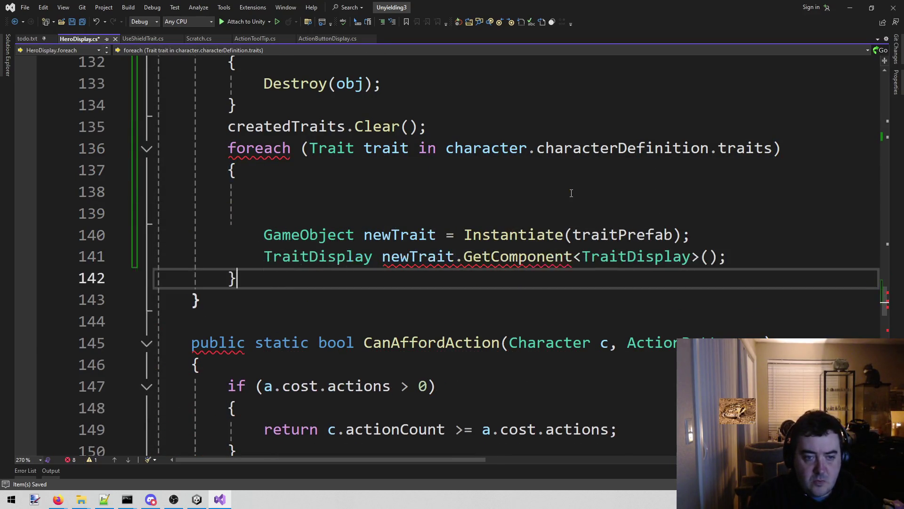
key(Up)
key(Up)
key(Up)
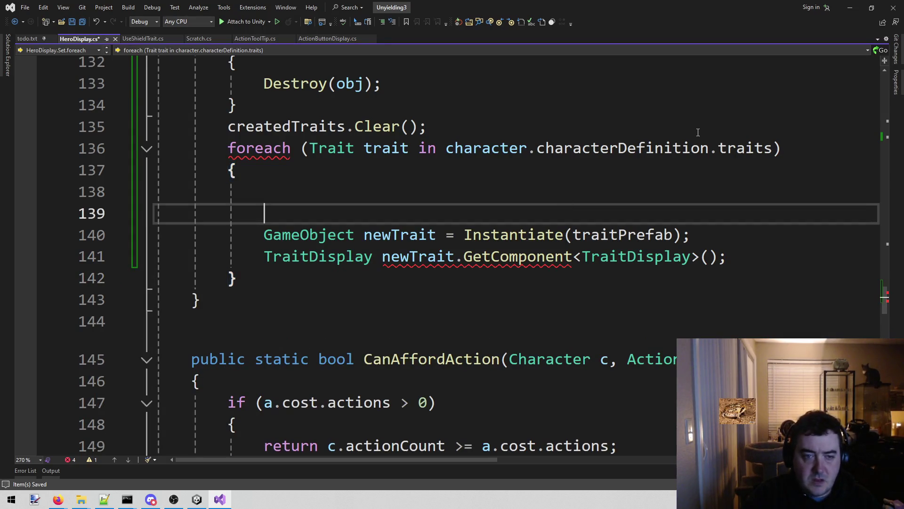
key(BackSpace)
key(BackSpace)
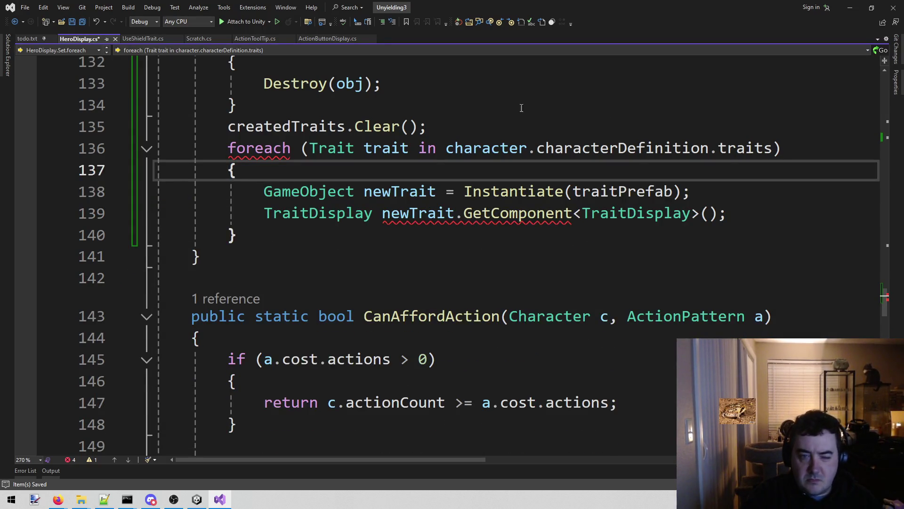
Change the foreach loop variable type from Trait to TraitScriptableObject.
key(Up)
key(Up)
key(Up)
mouse_move(260, 145)
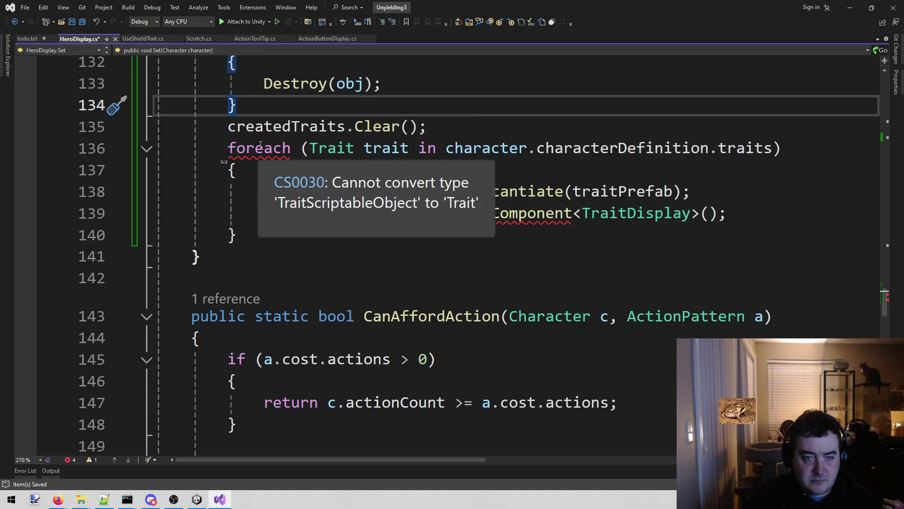
double_click(331, 148)
text(Trai)
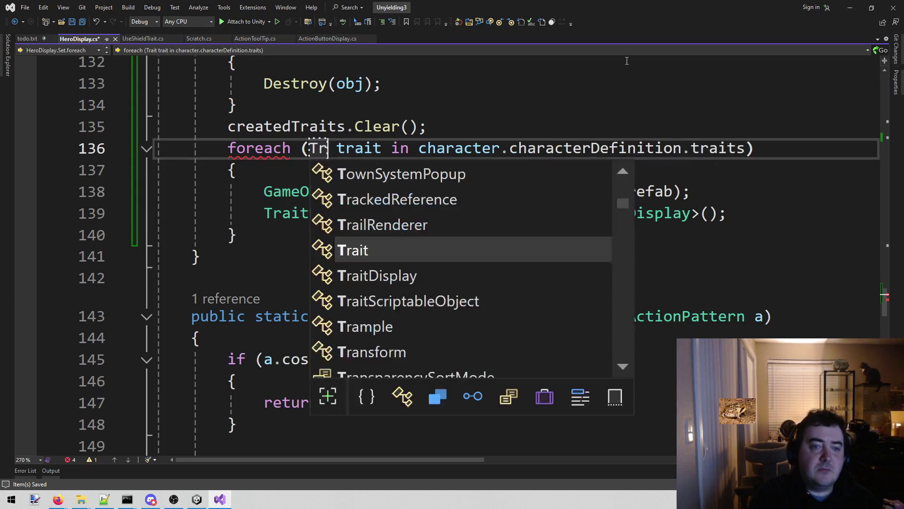
text(tsc)
key(Tab)
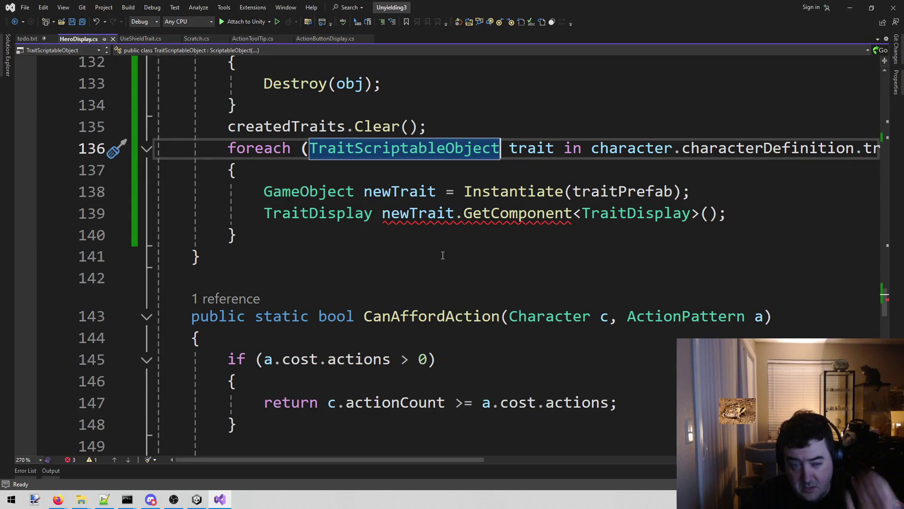
Assign the TraitDisplay component to a variable named display and save.
click(371, 214)
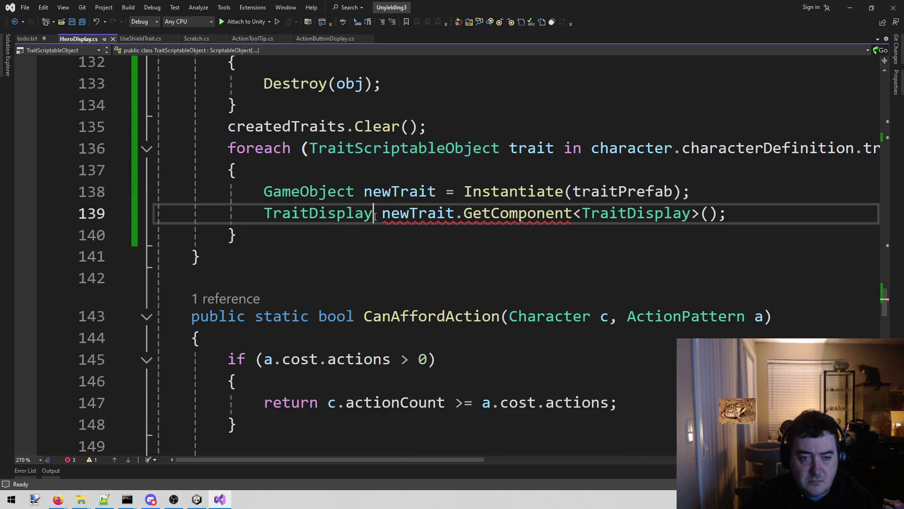
text(dis)
text(play =)
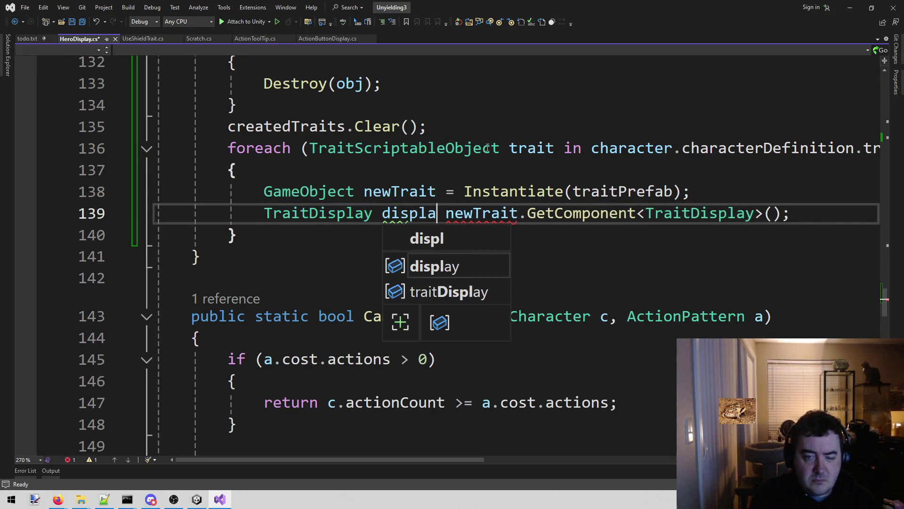
key(ctrl+s)
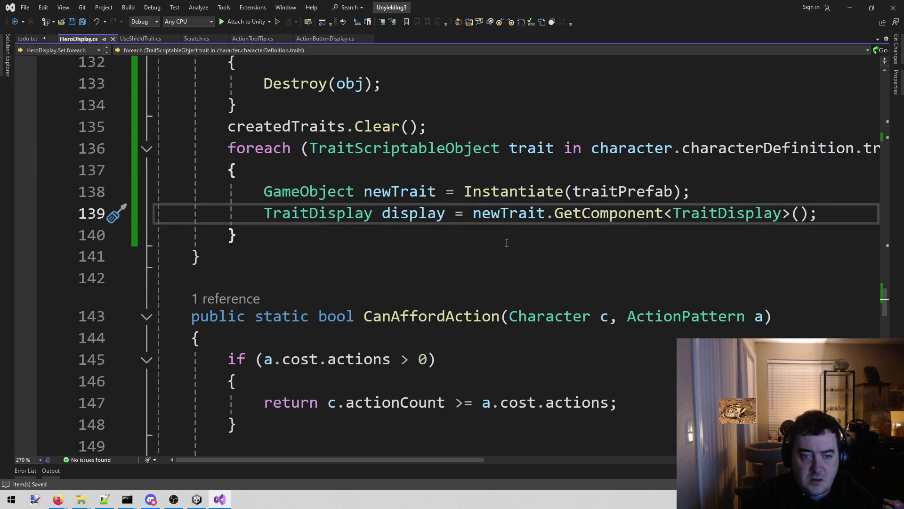
Add display.Set(trait); as a new line inside the foreach loop.
key(Return)
text(dis)
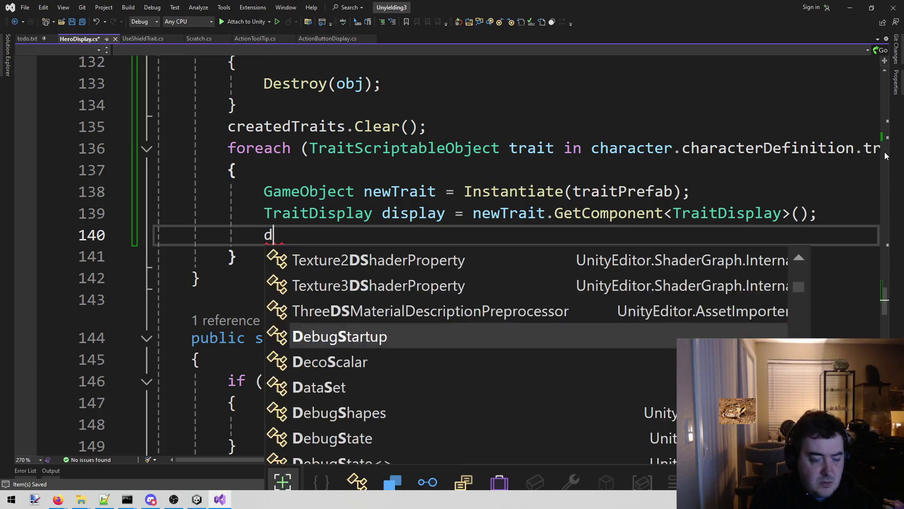
key(Tab)
text(.)
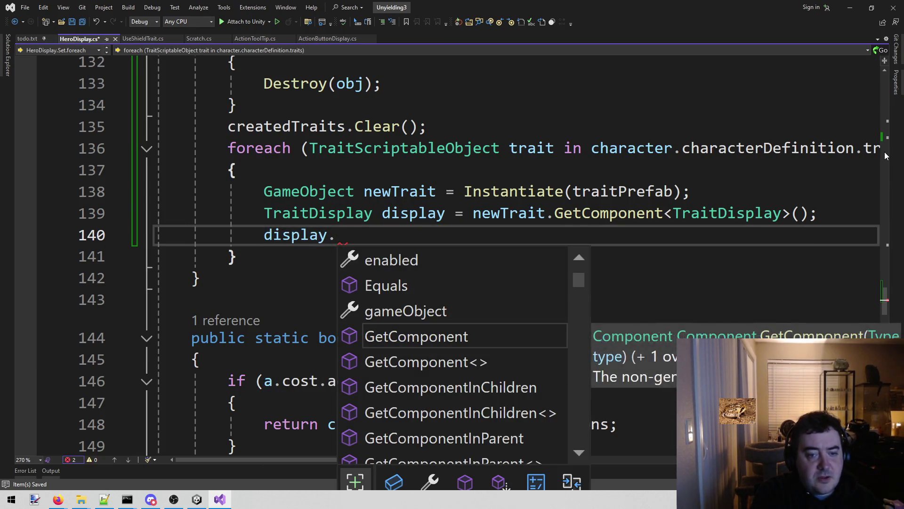
text(se)
key(Down)
key(Down)
key(Tab)
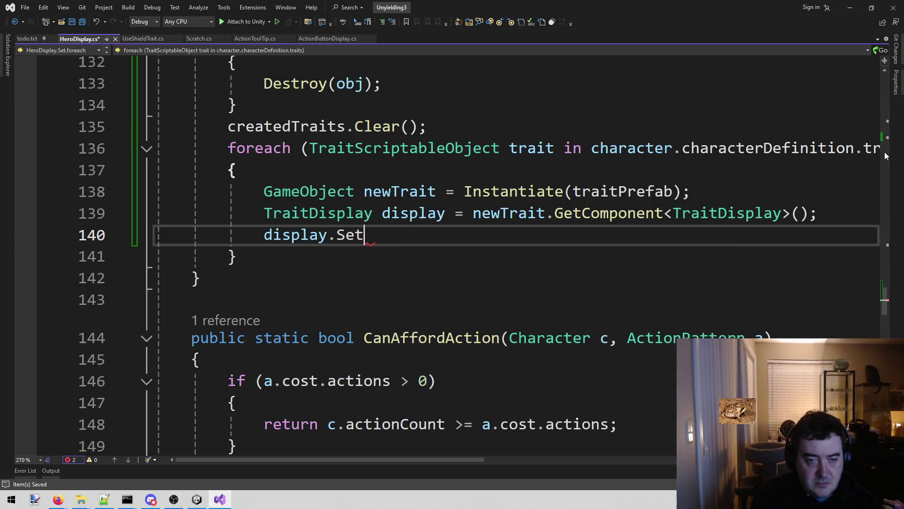
text(()
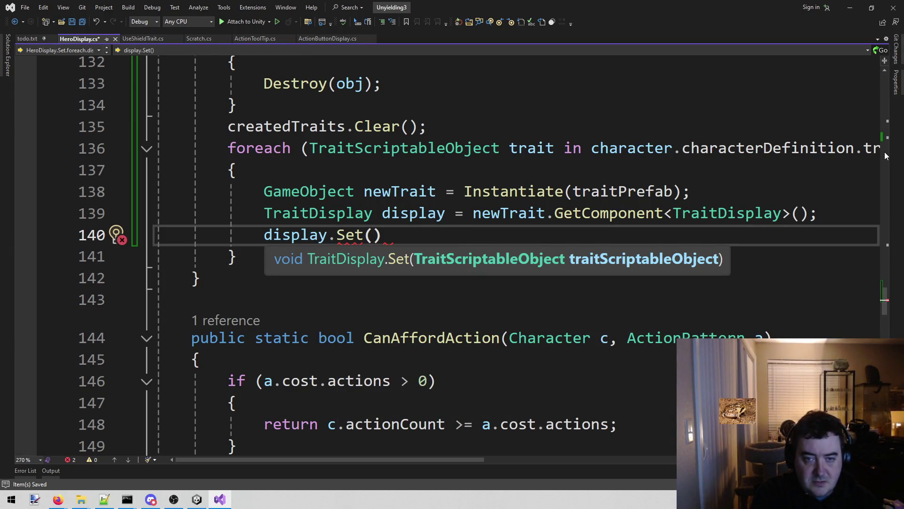
text(t)
key(Tab)
text();)
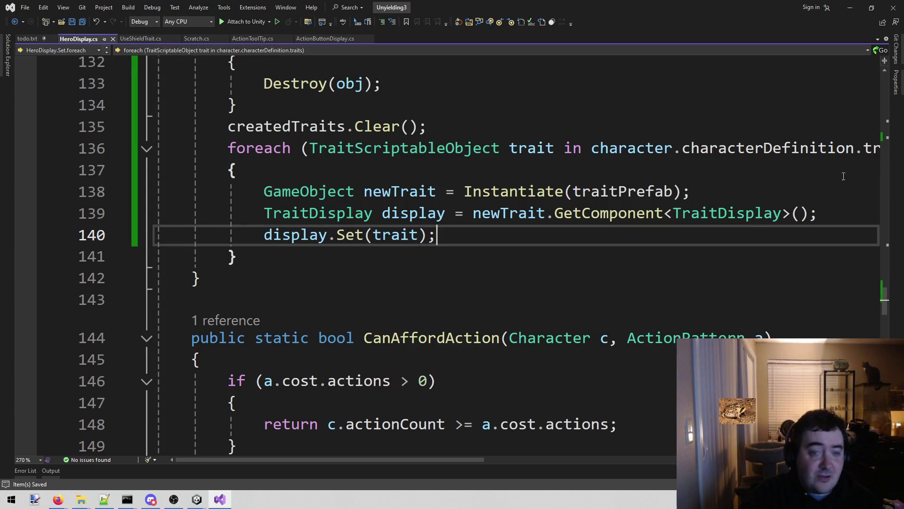
Review the finished loop code, then switch to the Unity editor.
click(398, 281)
click(389, 260)
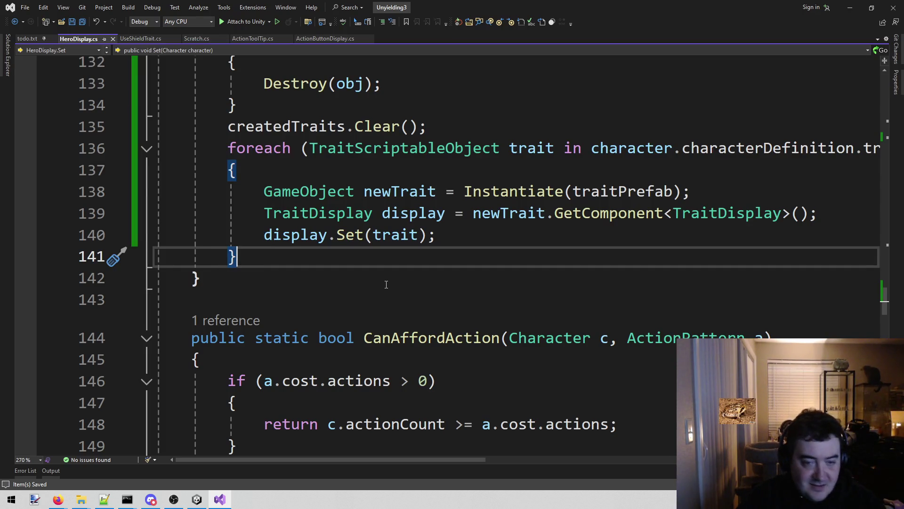
click(414, 268)
click(350, 262)
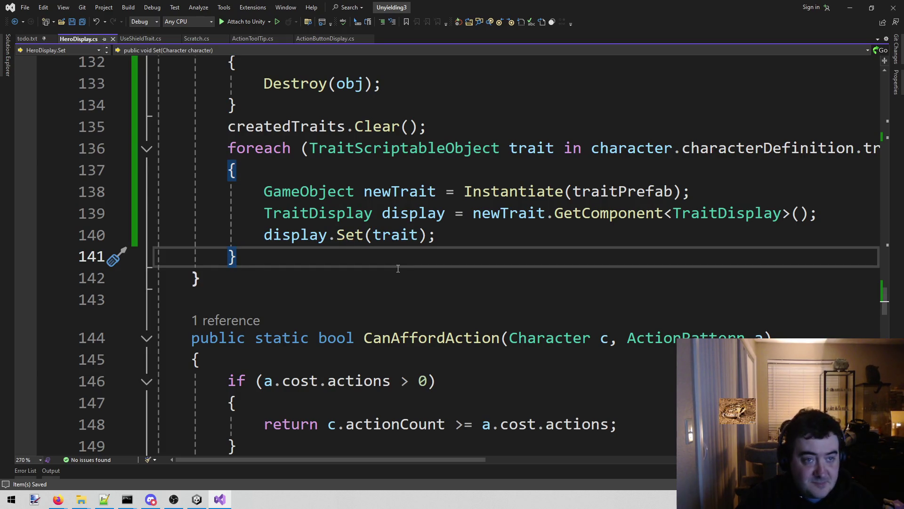
click(196, 500)
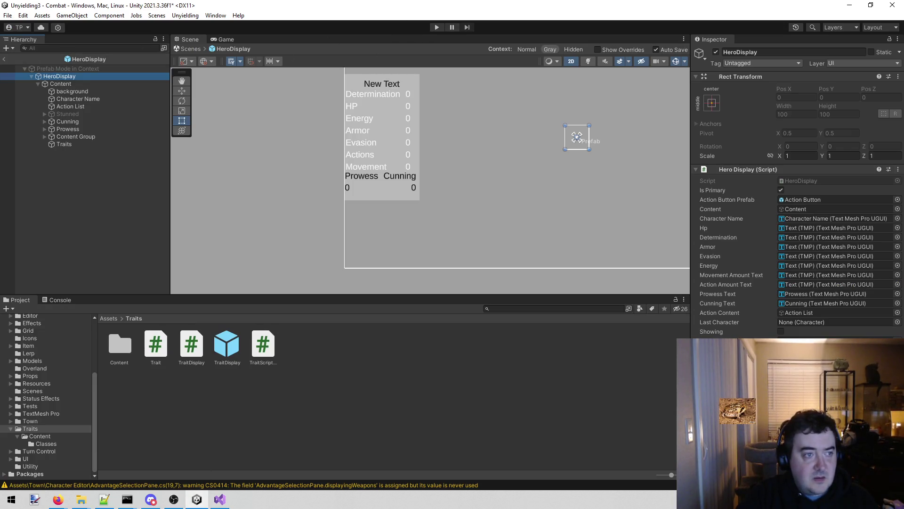
Exit the HeroDisplay prefab, inspect Traits and SubHeroDisplay, drag the prefab in, and save Combat.
click(4, 59)
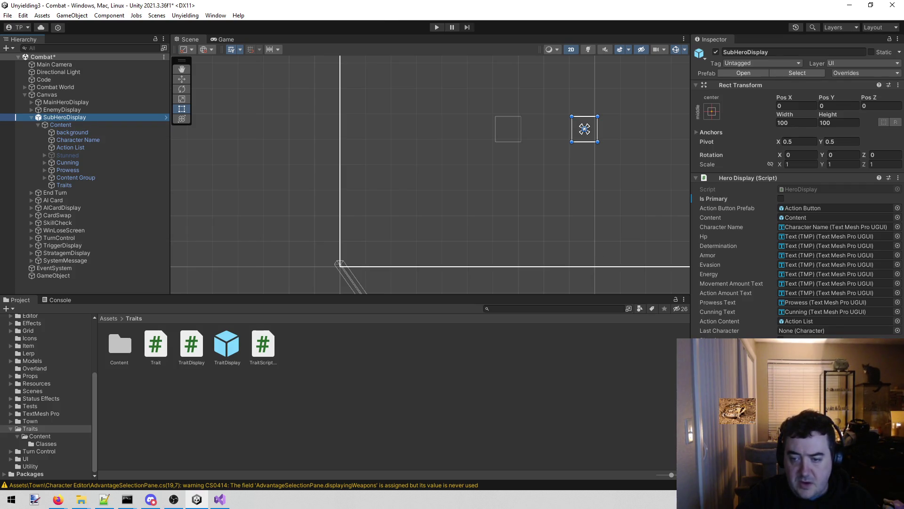
click(53, 187)
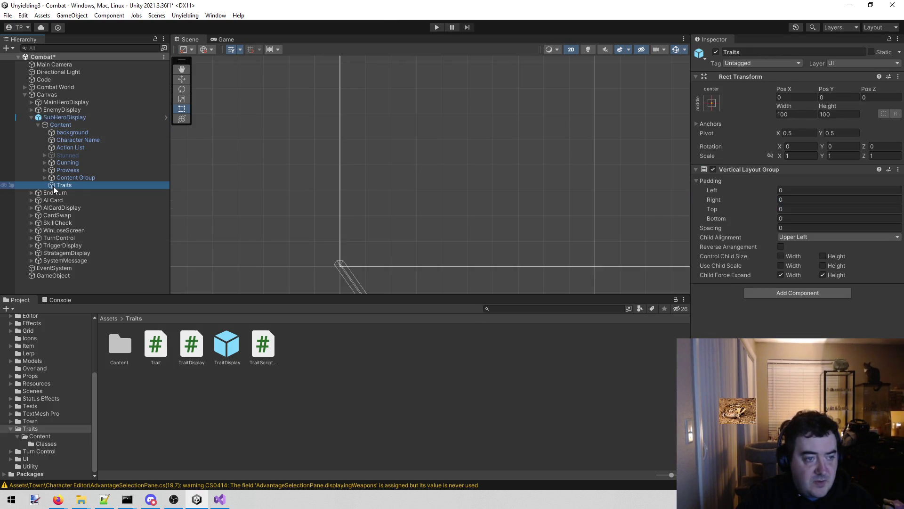
click(100, 118)
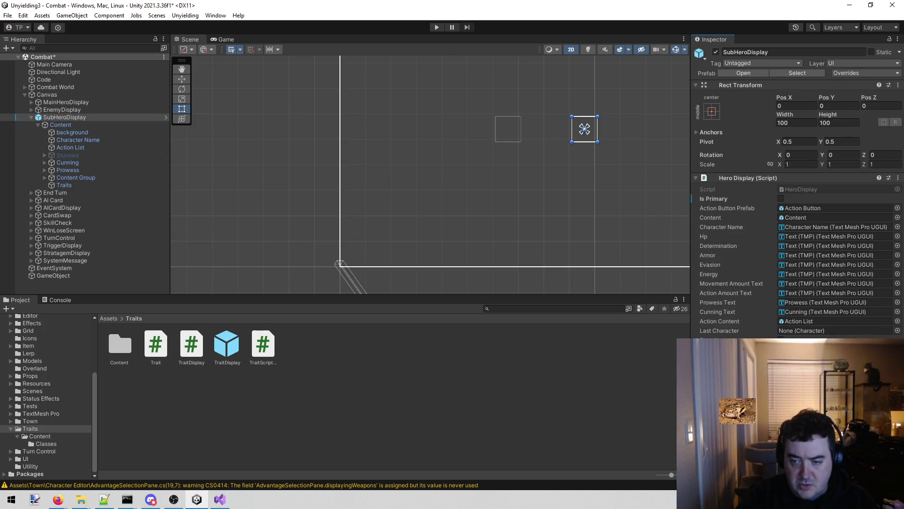
drag(226, 343, 801, 348)
key(ctrl+s)
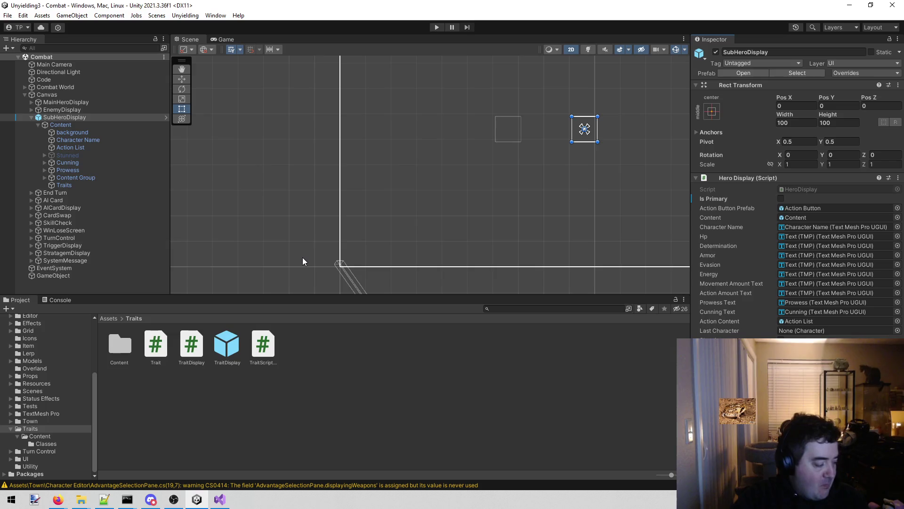
Play the combat scene and hover heroes to view the stats panel.
click(433, 26)
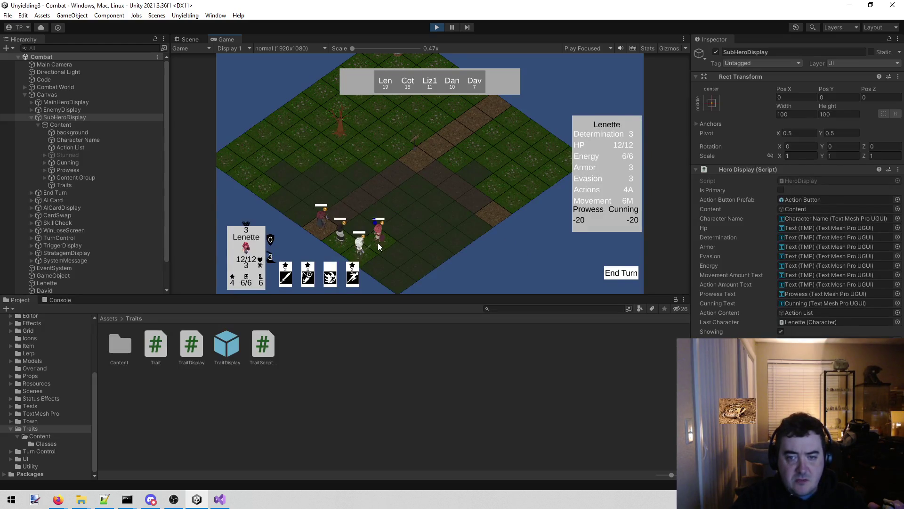
mouse_move(336, 237)
mouse_move(321, 222)
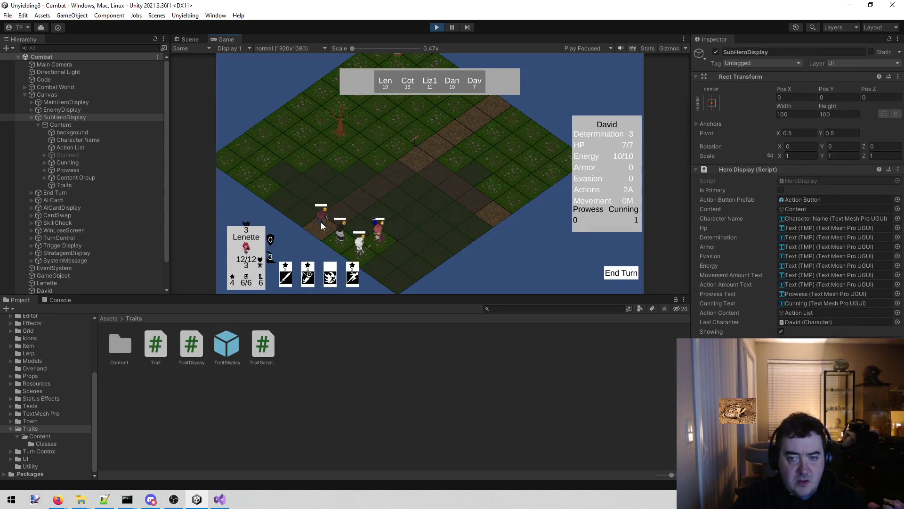
mouse_move(364, 250)
mouse_move(385, 239)
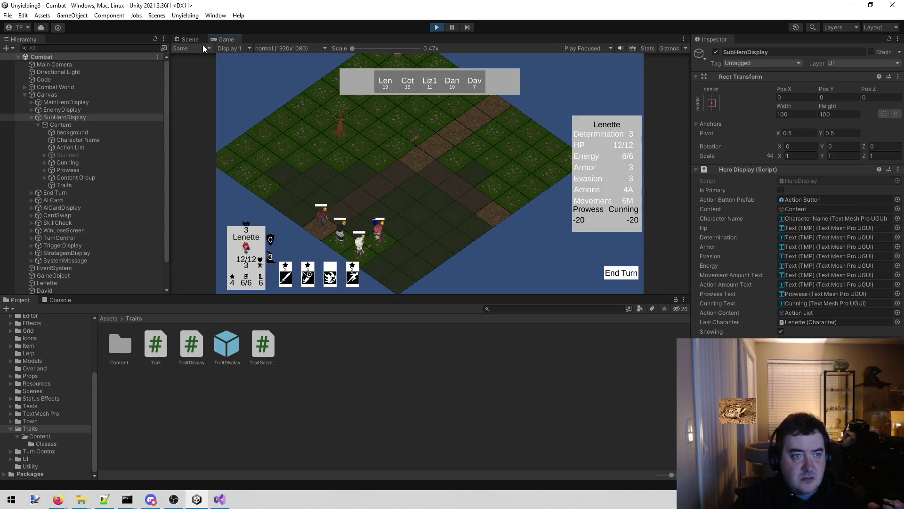
In the Scene view, select the canvas and the -20 Prowess value text, then return to the code.
click(194, 39)
scroll(321, 125, down, 5)
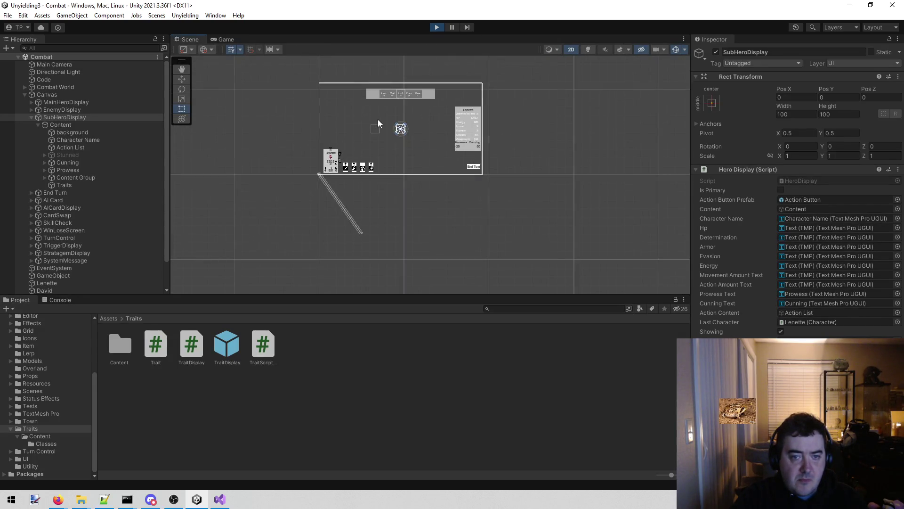
scroll(431, 124, up, 3)
click(510, 177)
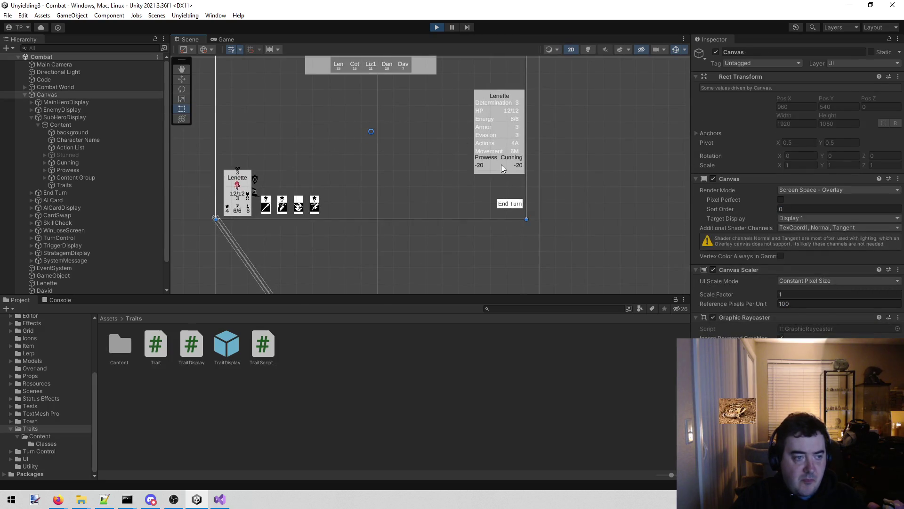
click(501, 164)
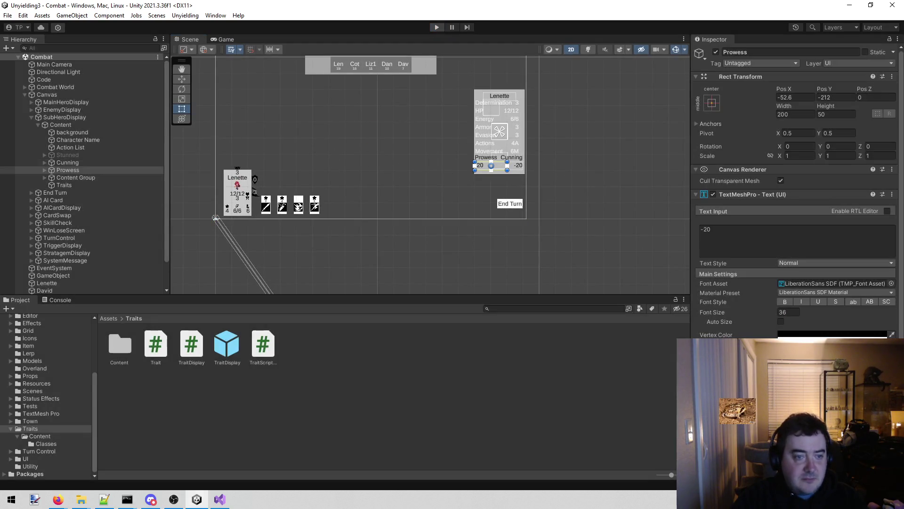
click(219, 499)
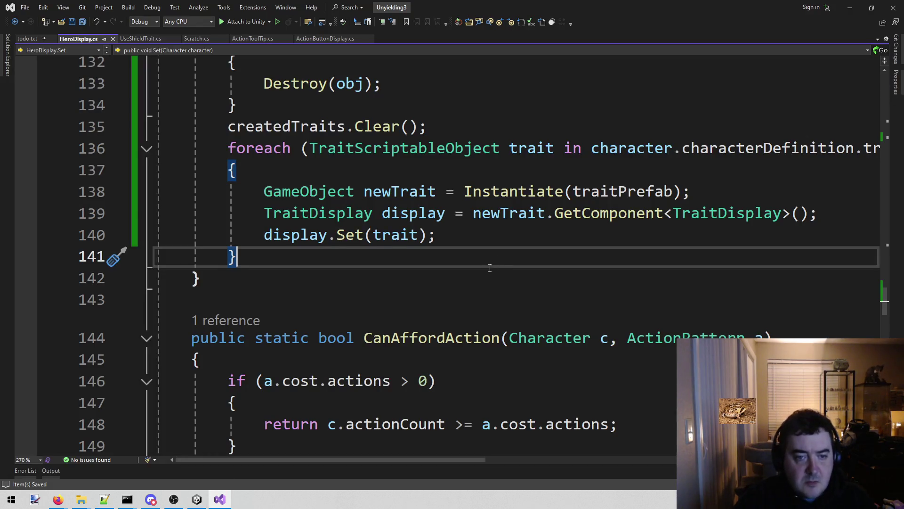
Start a new line after display.Set(trait) containing traitTarget.
click(492, 238)
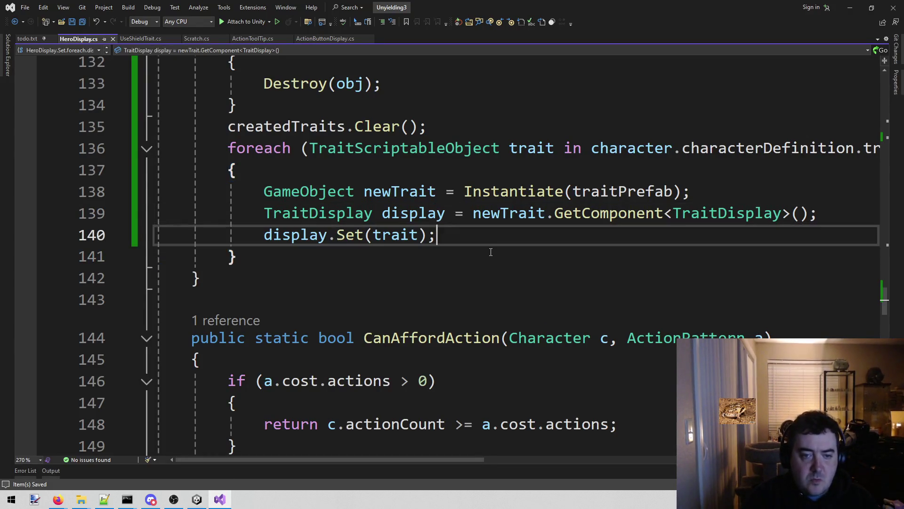
key(Return)
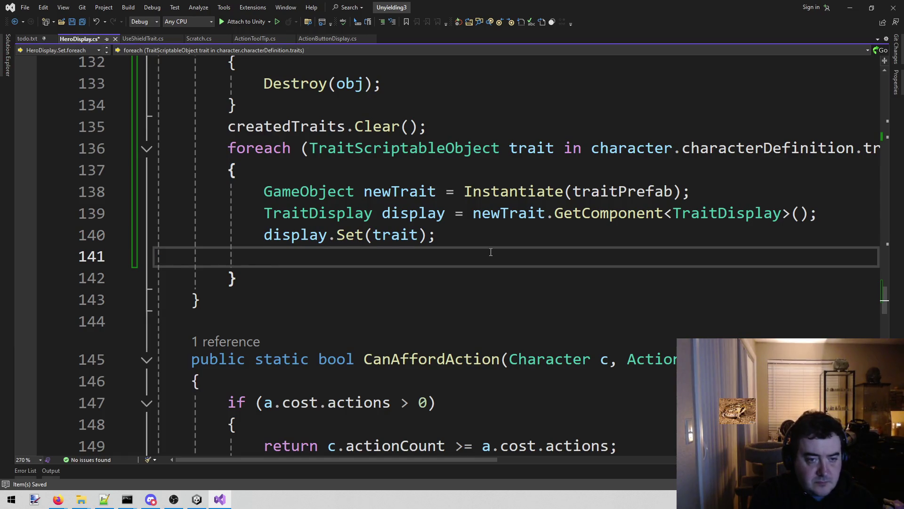
text(target)
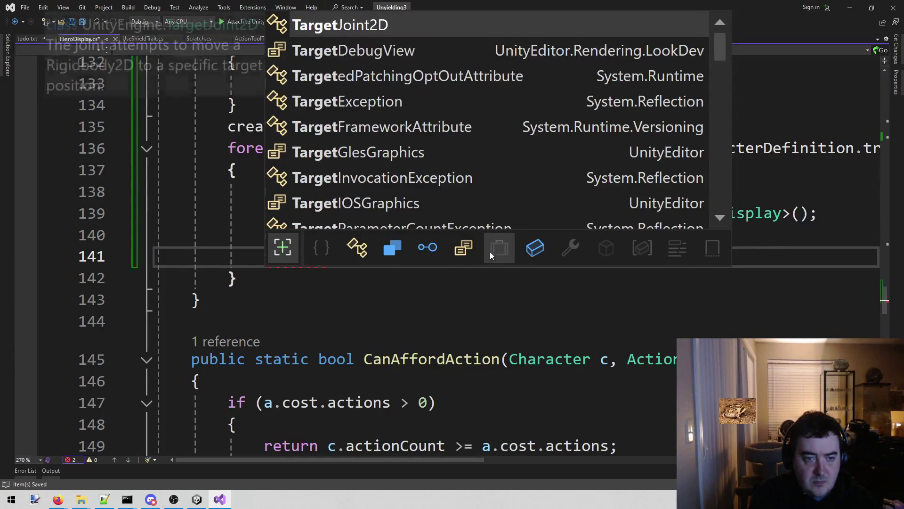
key(BackSpace)
key(BackSpace)
key(BackSpace)
text(rait)
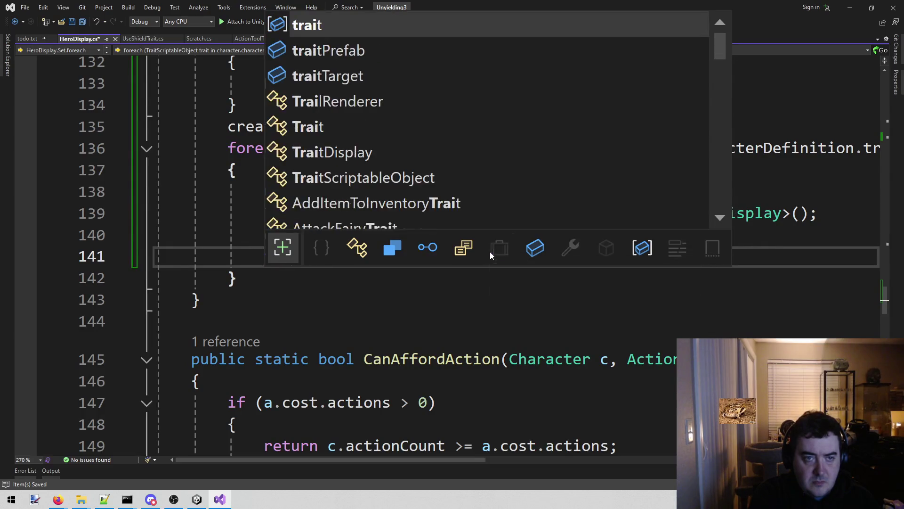
key(Down)
key(Down)
key(Down)
key(Tab)
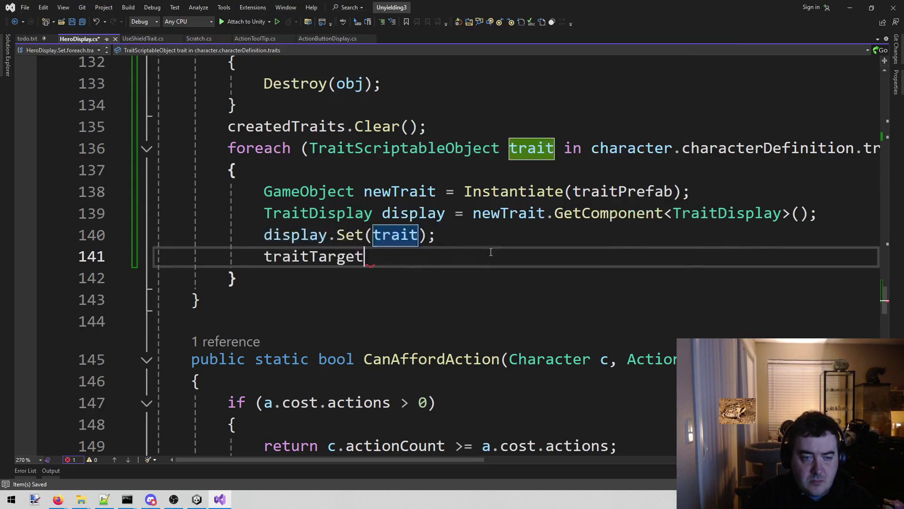
Prefix the line with newTrait.transform.
key(Home)
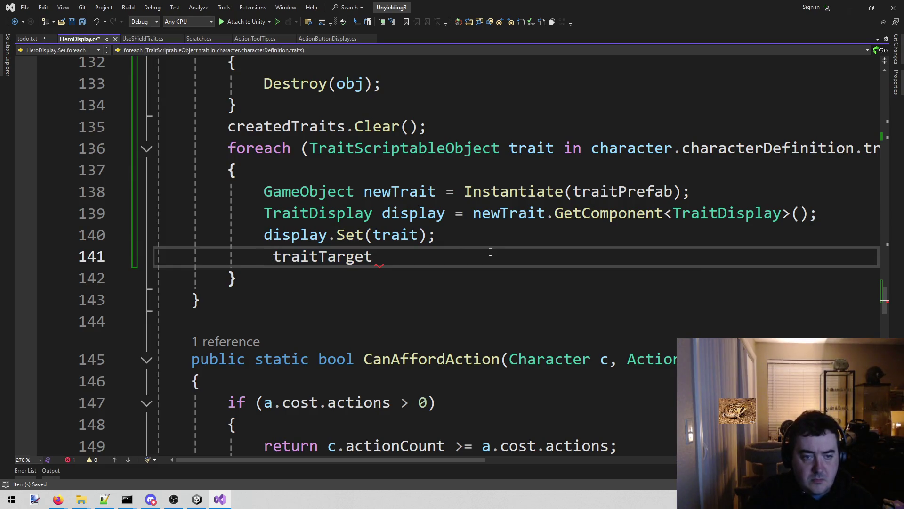
text(new)
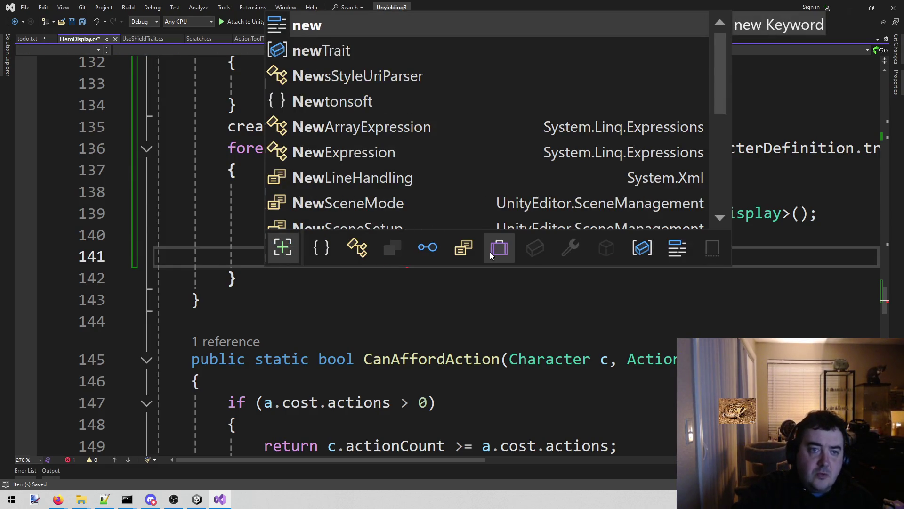
key(Down)
key(Tab)
text(.)
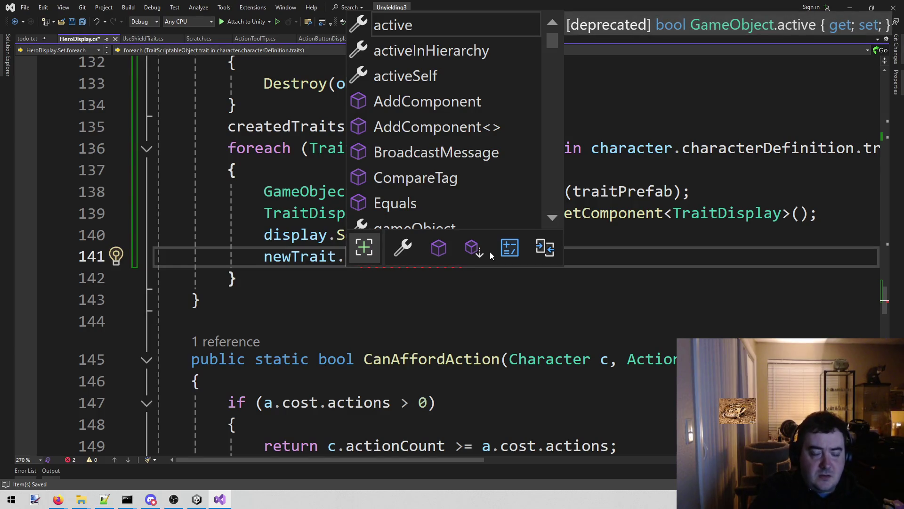
text(setp)
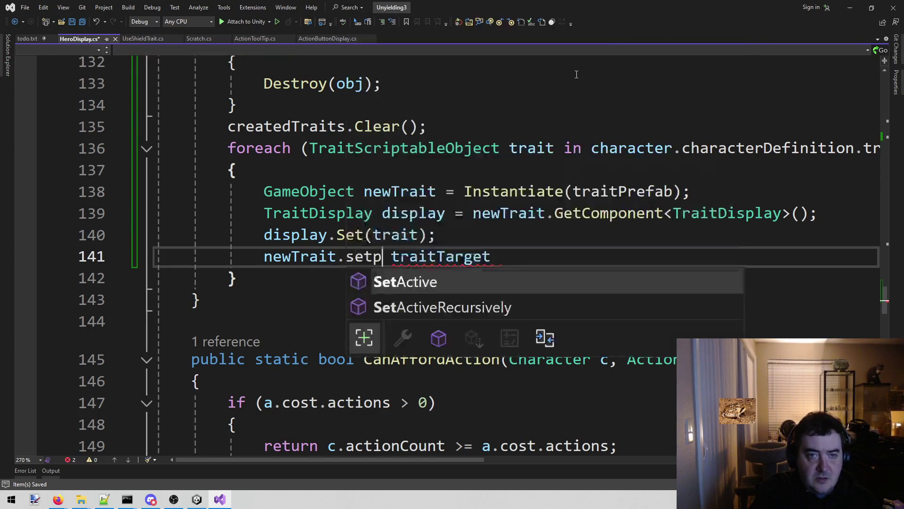
key(BackSpace)
key(BackSpace)
key(BackSpace)
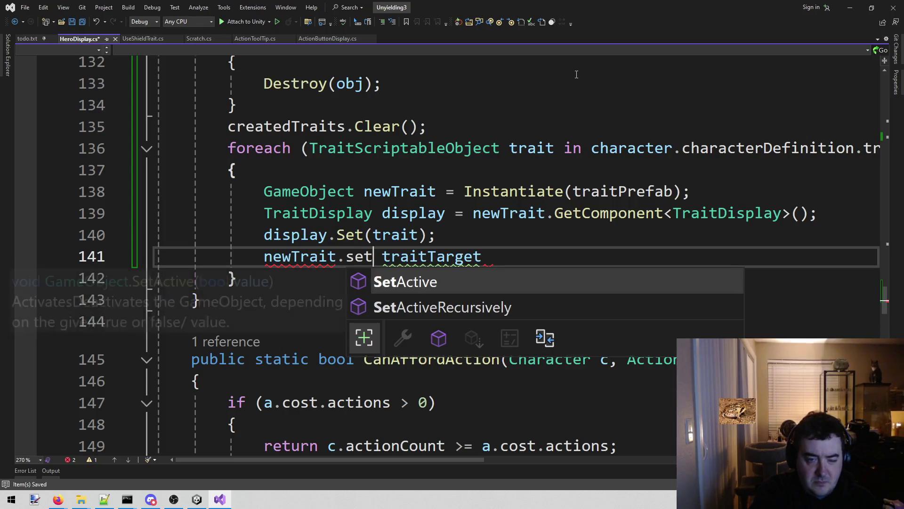
text(tr)
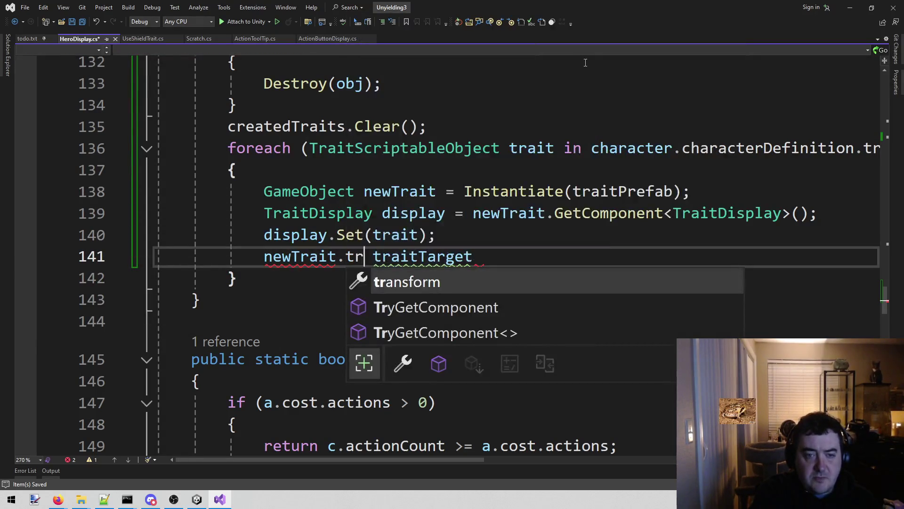
key(Tab)
Finish the line as newTrait.transform.SetParent(traitTarget); and save HeroDisplay.cs.
text(.setp)
key(Tab)
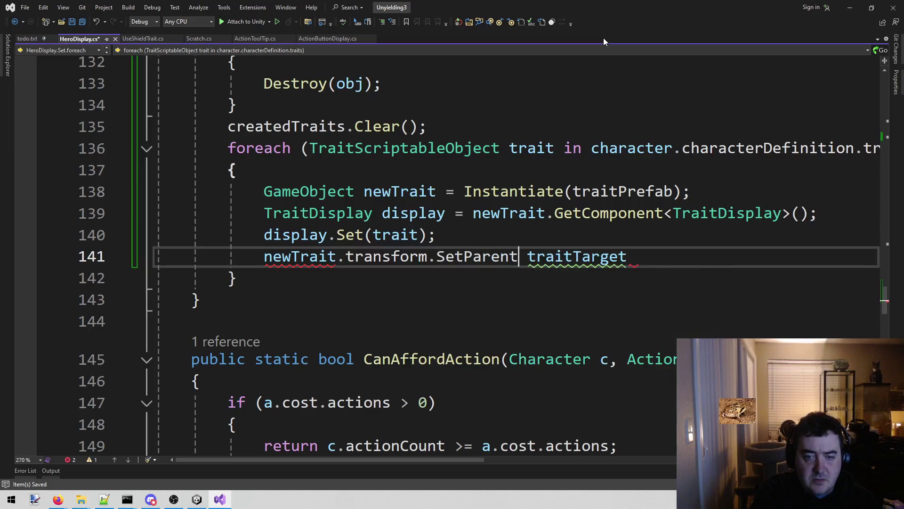
text(()
key(Delete)
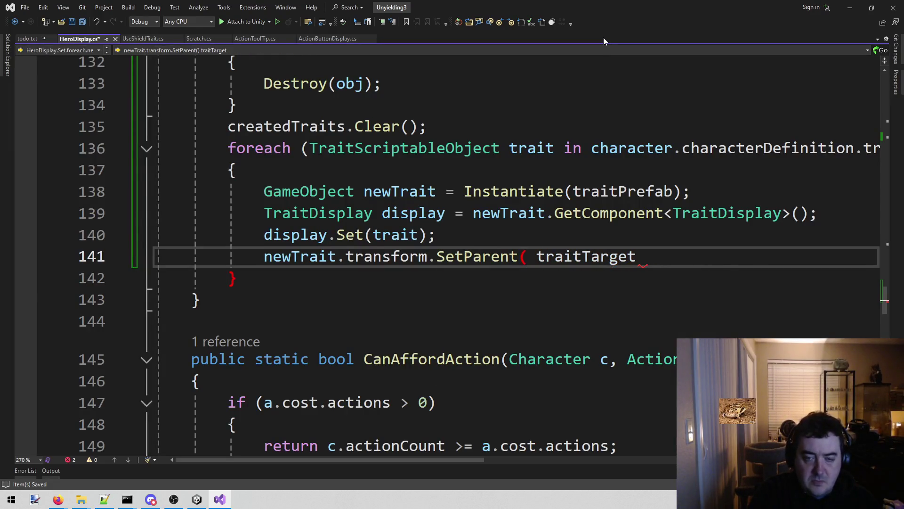
key(Delete)
key(End)
text();)
key(ctrl+s)
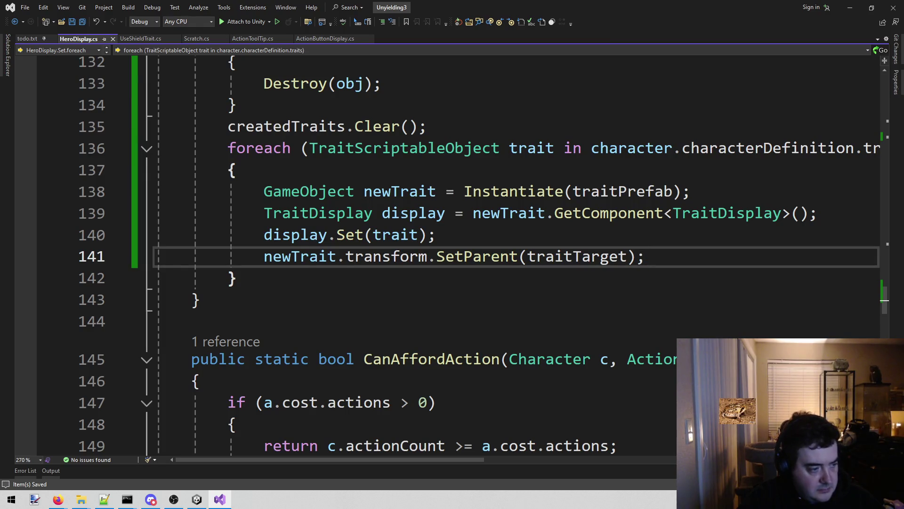
key(alt+Tab)
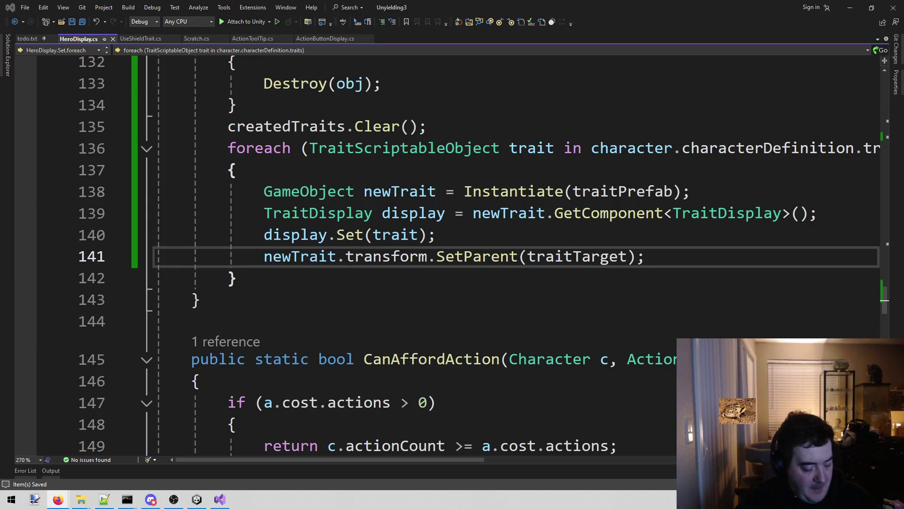
Play the Combat scene in Unity and hover heroes to see their stats panels.
click(490, 303)
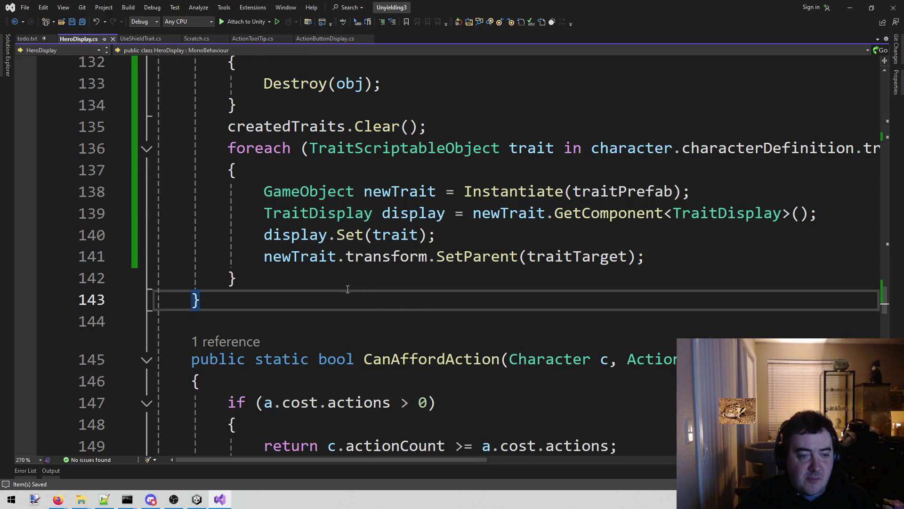
click(240, 279)
click(197, 500)
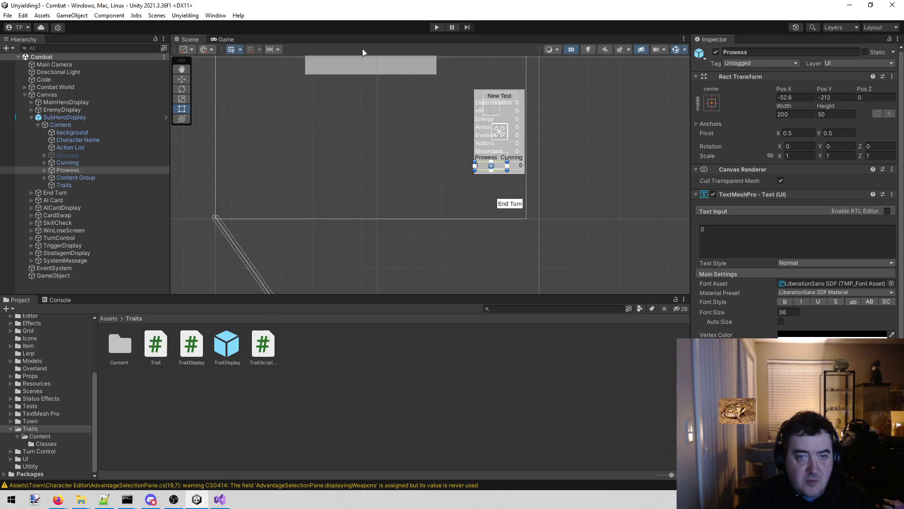
click(439, 26)
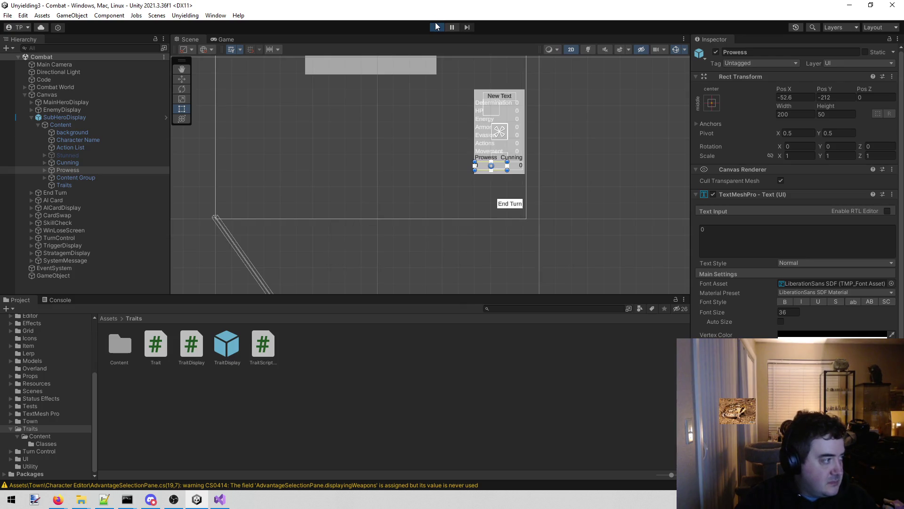
mouse_move(384, 235)
mouse_move(353, 246)
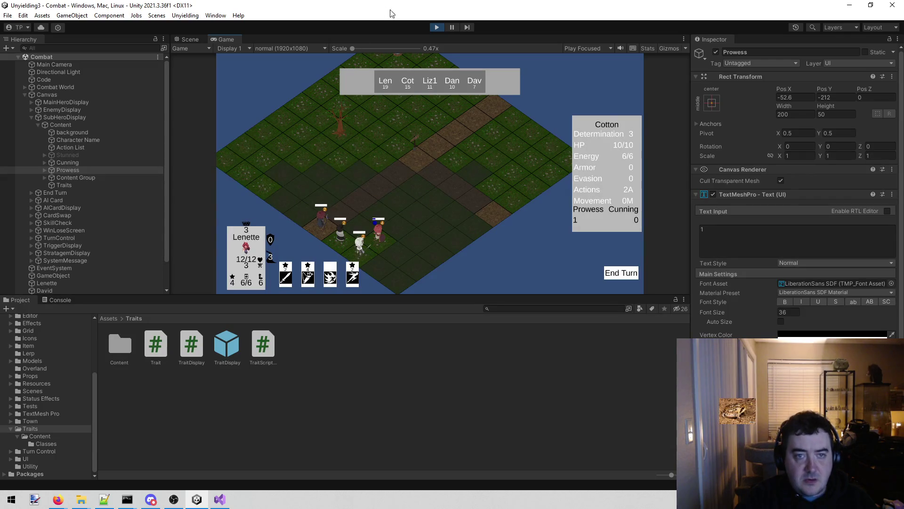
Check the newTrait references in code and the Traits object in the Scene view, then return to the code.
click(220, 499)
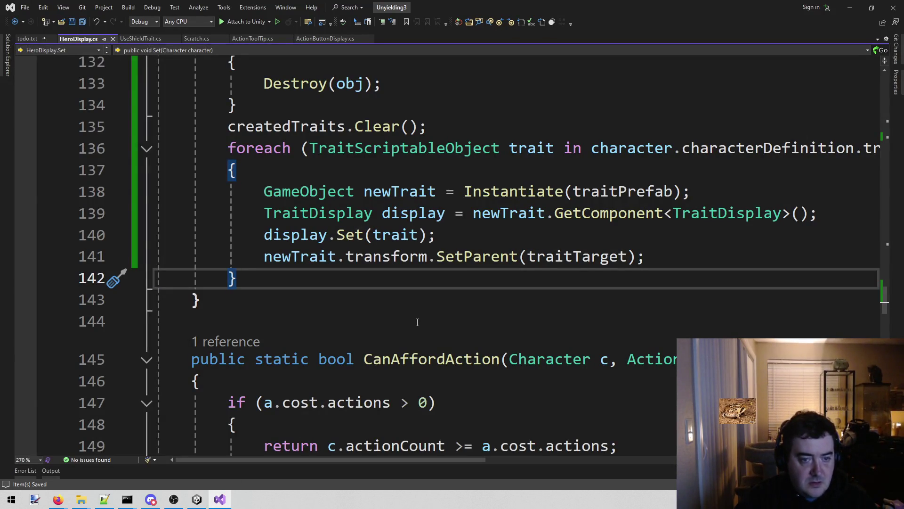
click(309, 256)
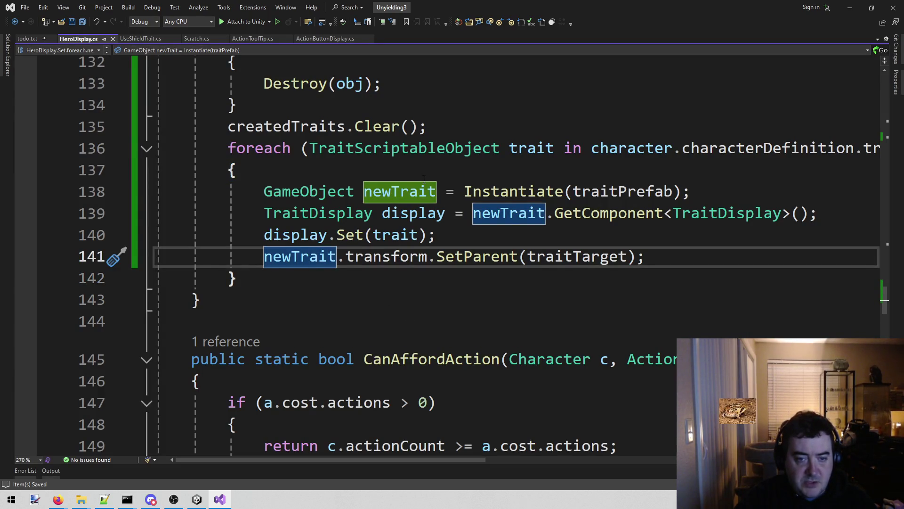
click(197, 499)
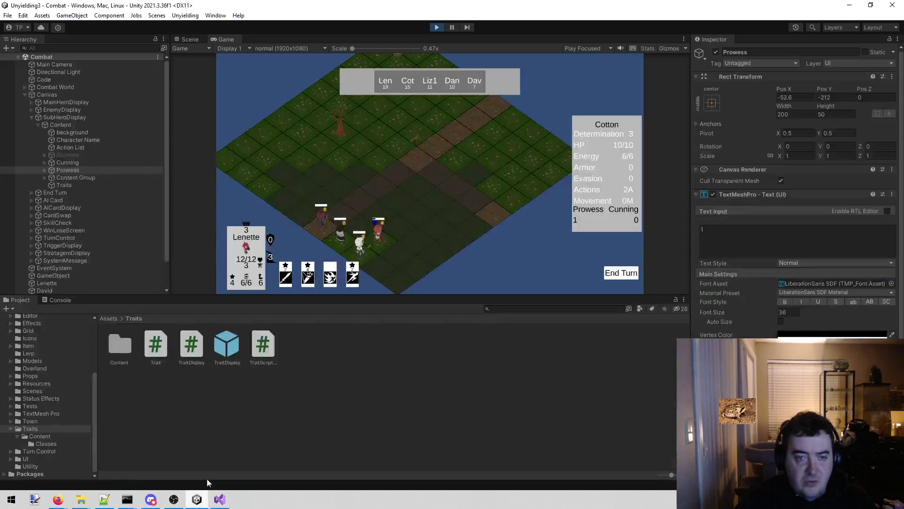
click(188, 39)
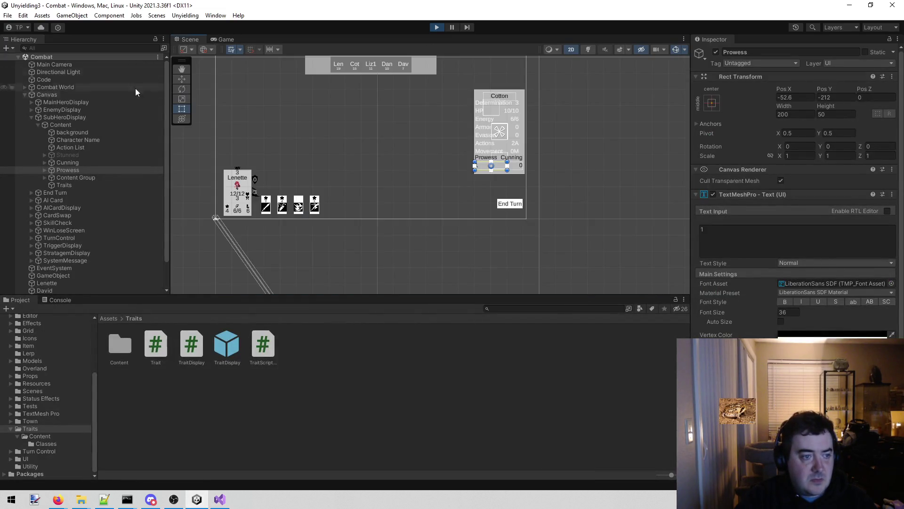
click(71, 185)
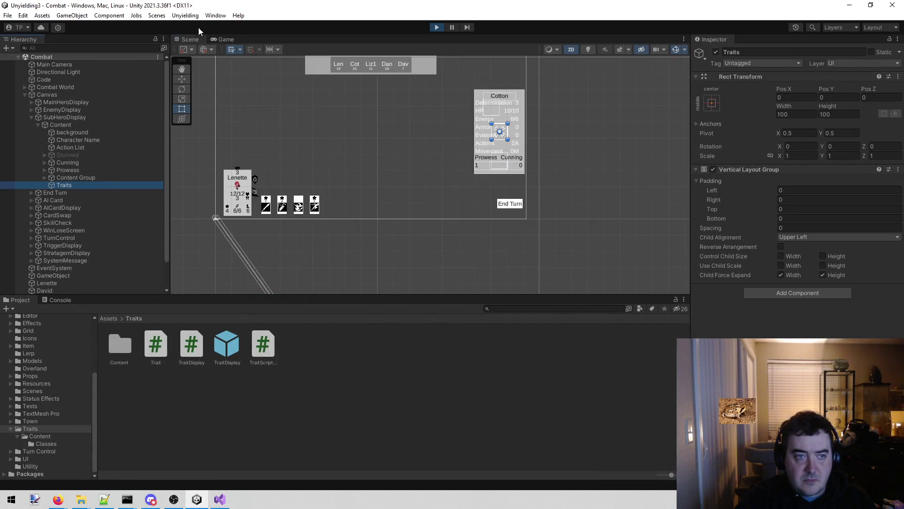
click(221, 40)
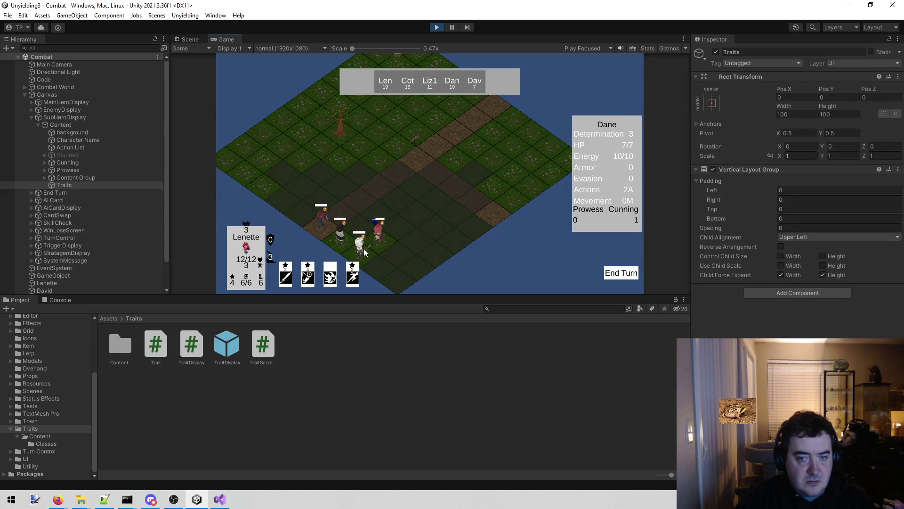
click(219, 499)
scroll(366, 235, up, 1)
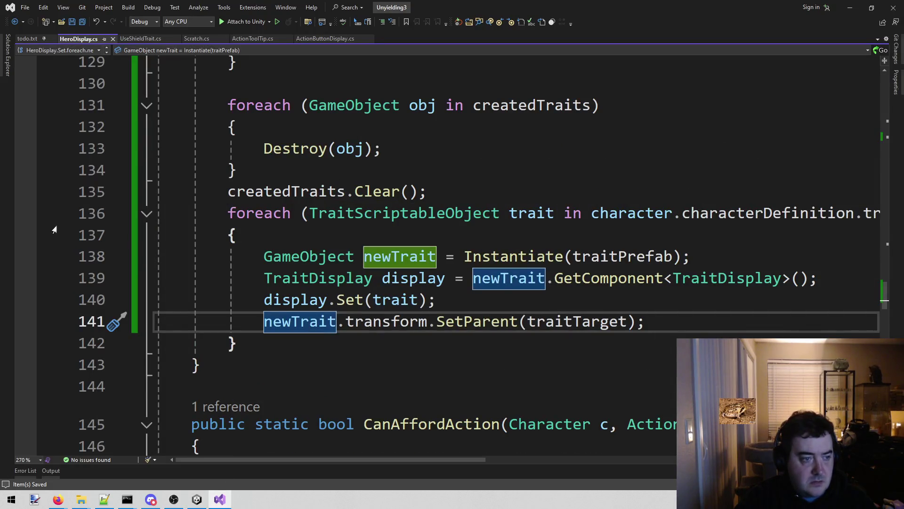
Breakpoint the trait loop, attach the debugger to Unity, and select Cotton to hit it.
click(26, 213)
click(245, 22)
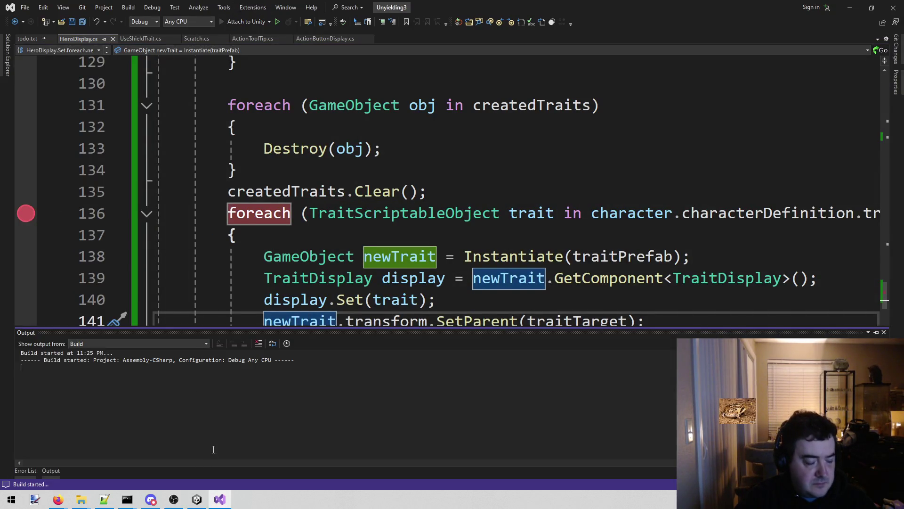
key(alt+Tab)
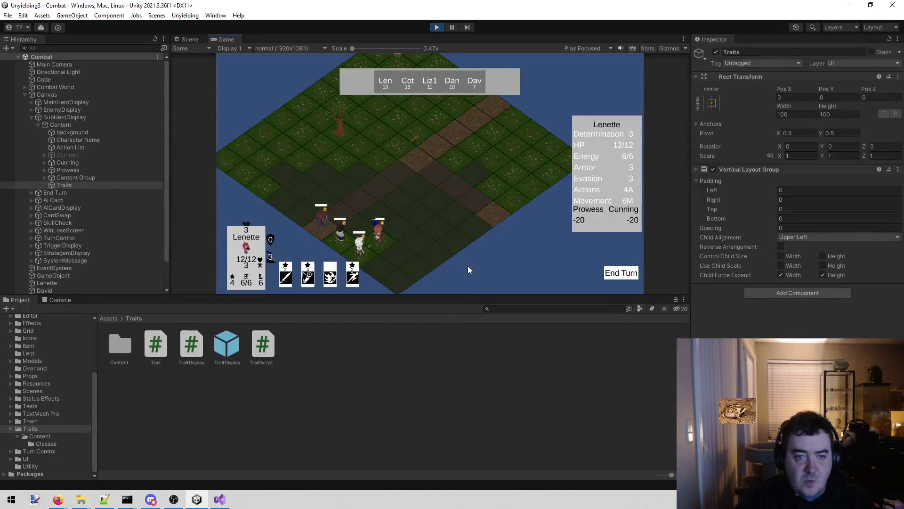
click(360, 253)
click(376, 248)
click(360, 254)
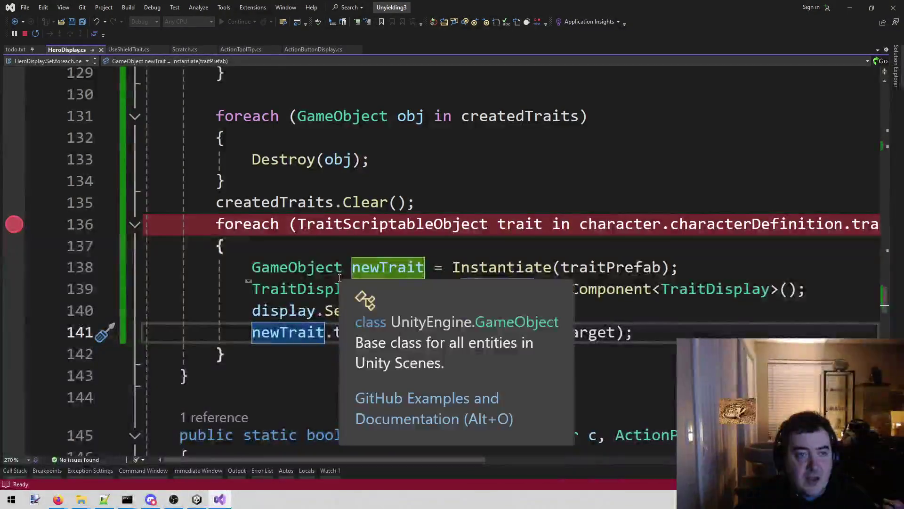
Add a breakpoint at the start of Set and pick a hero to trigger it.
scroll(342, 258, up, 10)
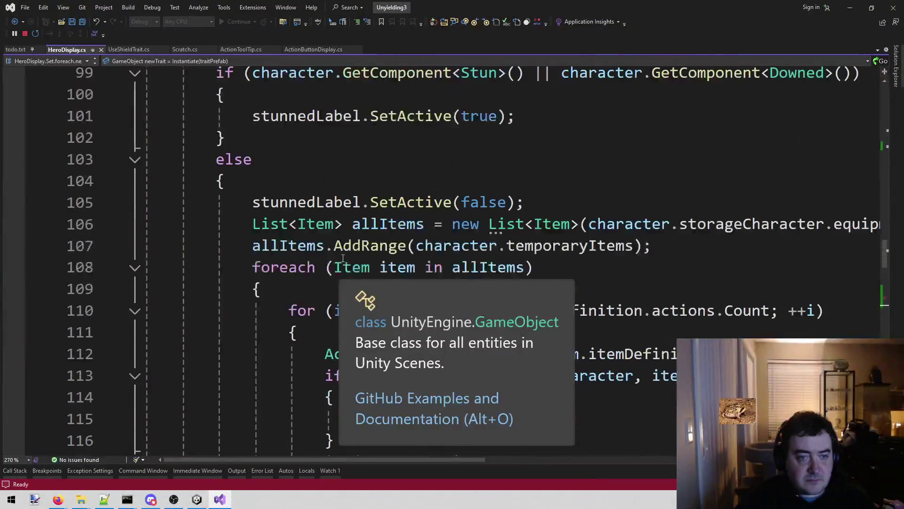
scroll(393, 227, up, 3)
scroll(393, 227, up, 8)
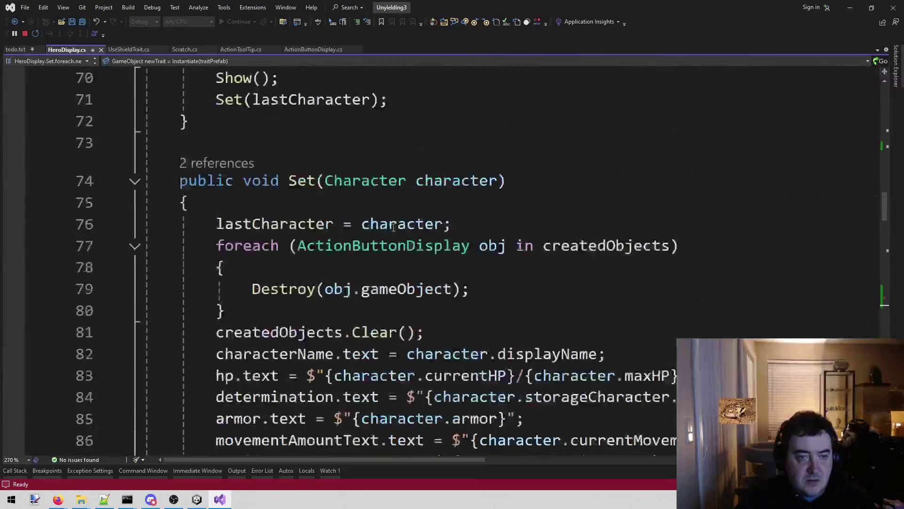
click(178, 267)
scroll(178, 267, down, 1)
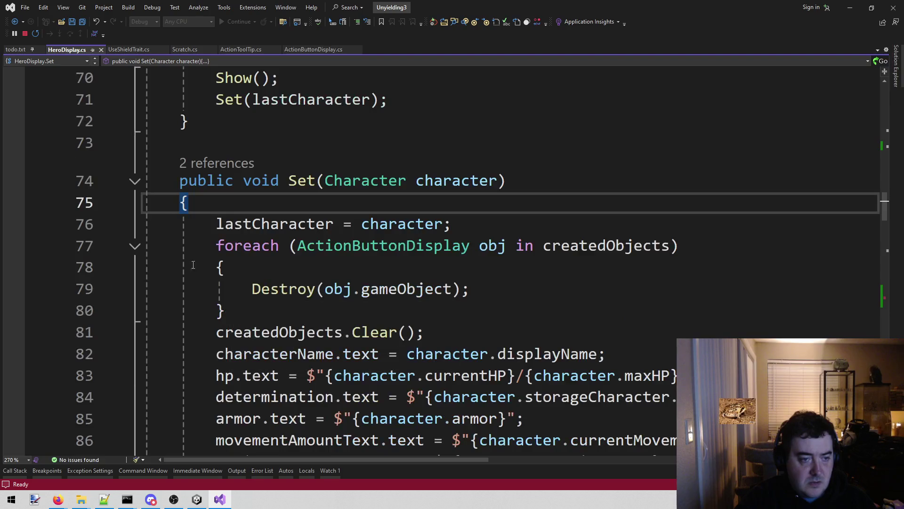
click(13, 225)
click(198, 499)
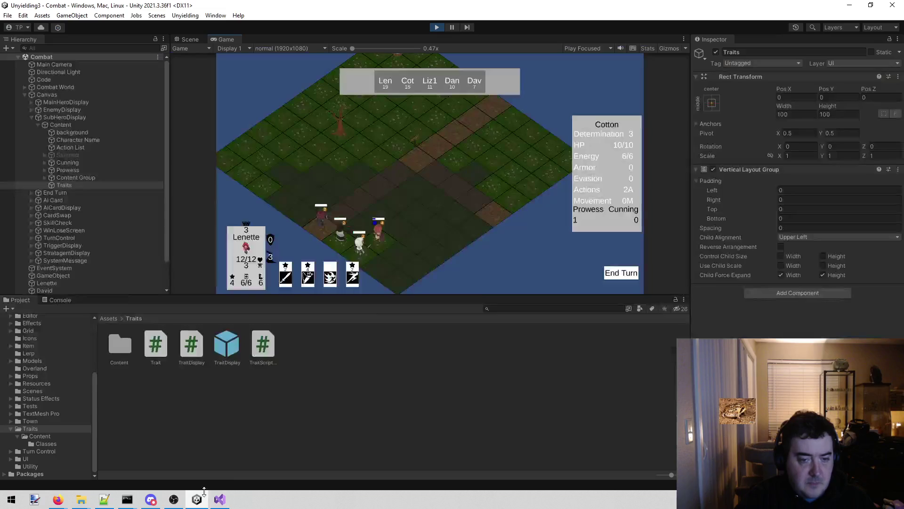
click(377, 241)
Add a breakpoint at the stun check on line 99 and continue execution.
scroll(328, 245, down, 6)
scroll(305, 223, up, 2)
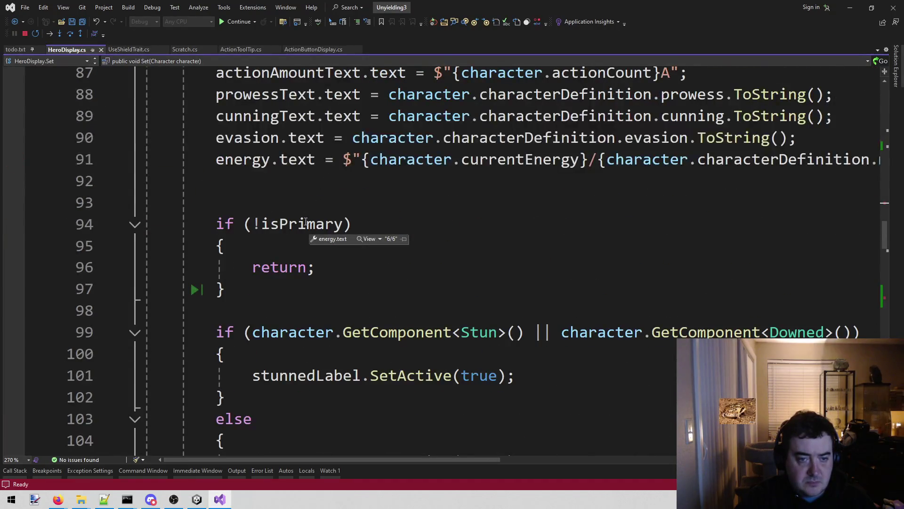
click(15, 332)
scroll(96, 151, up, 6)
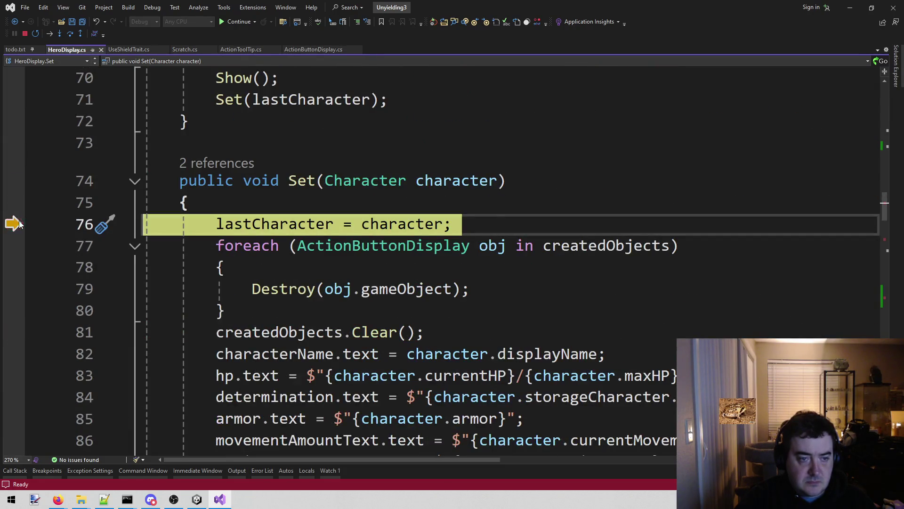
scroll(93, 221, down, 4)
scroll(93, 220, down, 2)
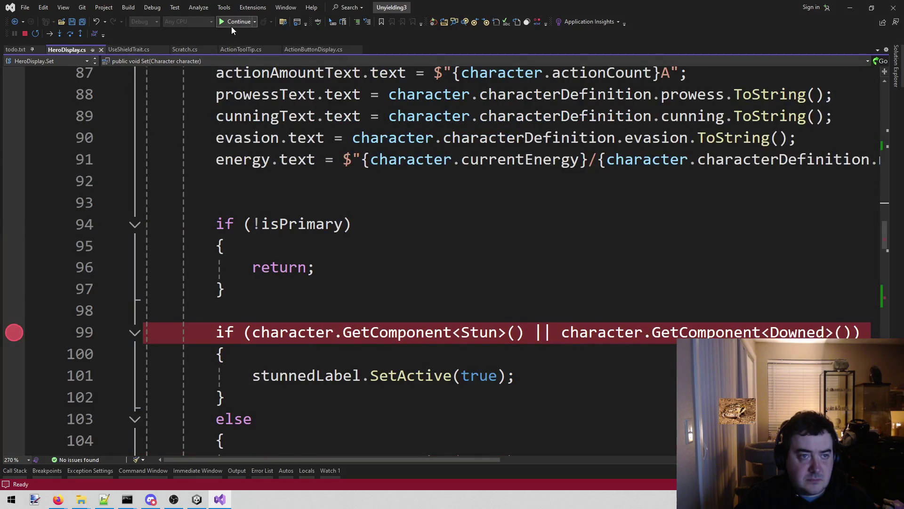
click(231, 27)
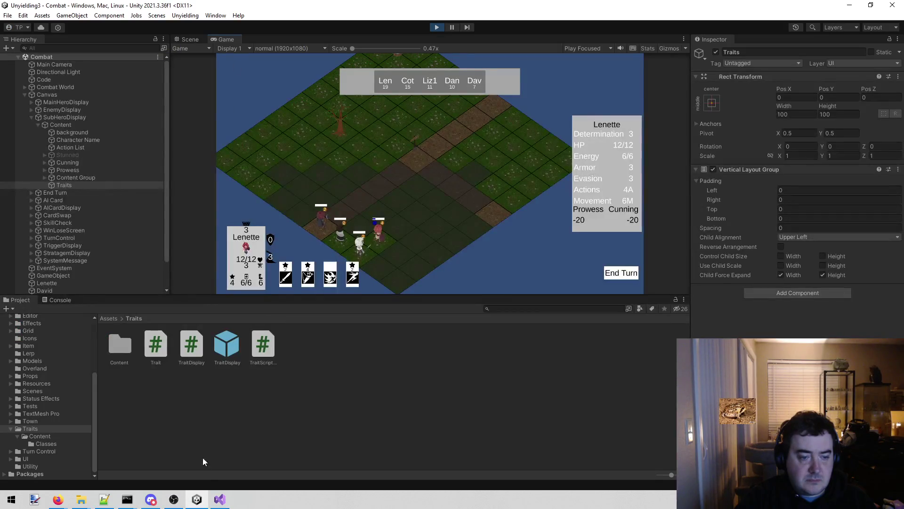
Remove the line 99 breakpoint and stop the debugging session.
click(220, 500)
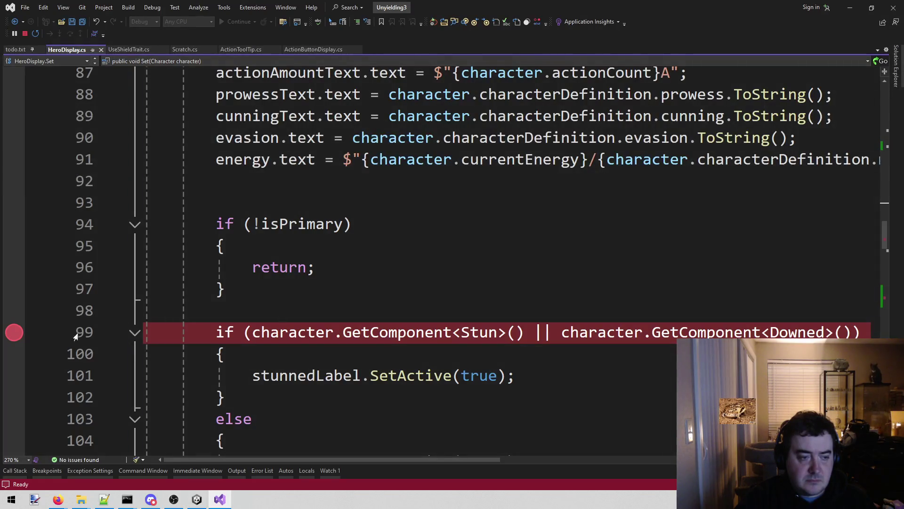
click(14, 333)
scroll(408, 224, down, 14)
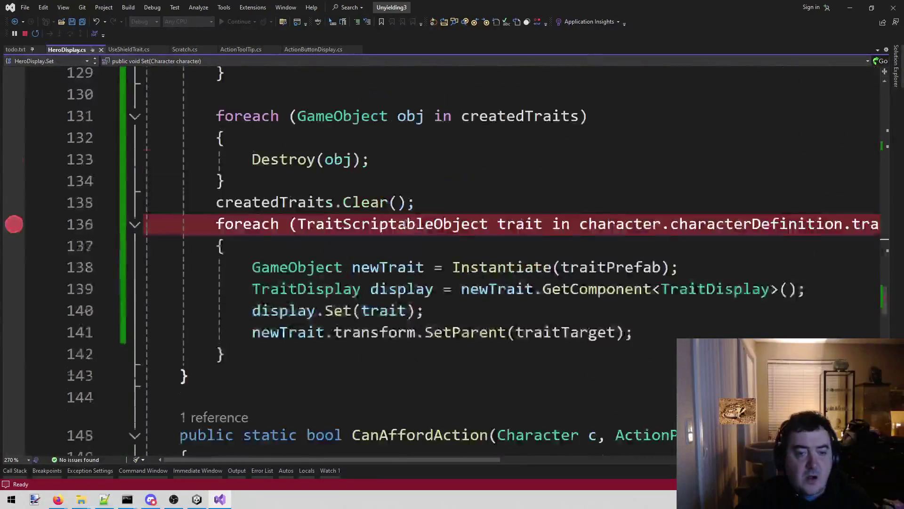
scroll(408, 224, down, 1)
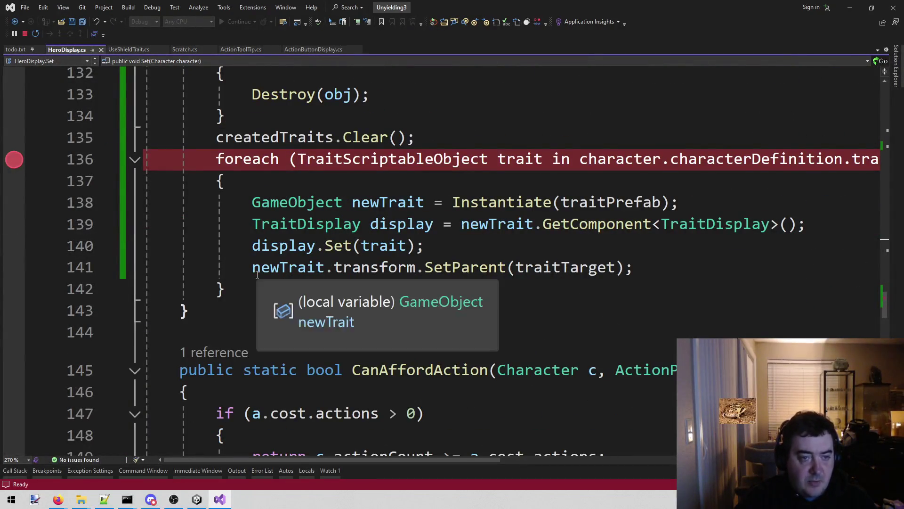
click(25, 33)
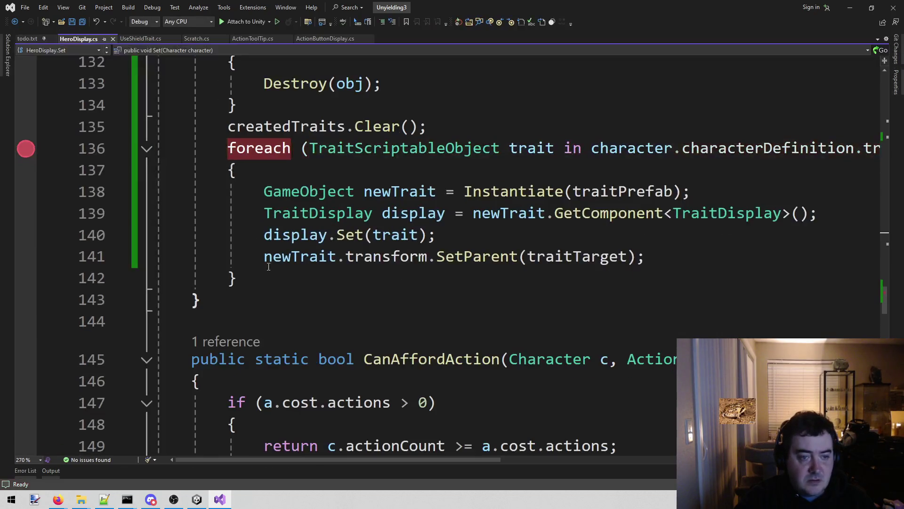
Move the trait-clearing and spawning loops above the isPrimary check, save, and stop Unity's play mode.
drag(235, 277, 218, 163)
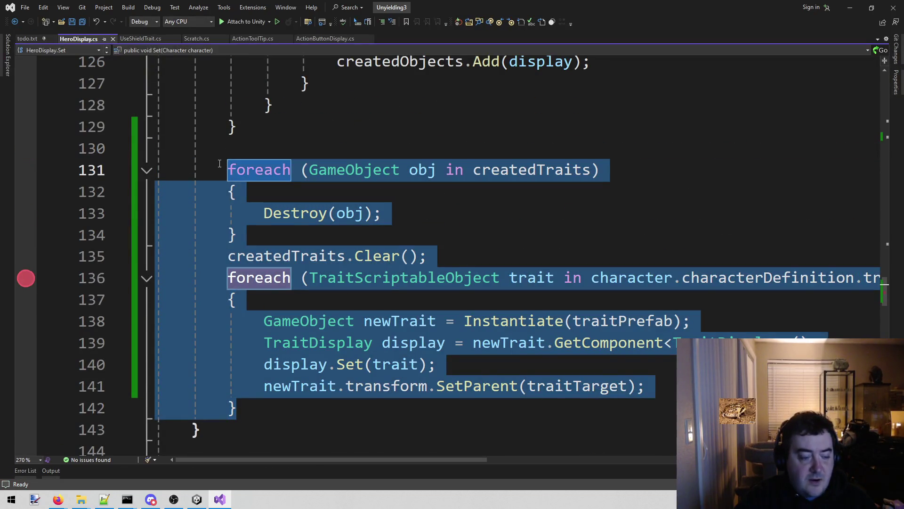
key(Delete)
key(BackSpace)
key(BackSpace)
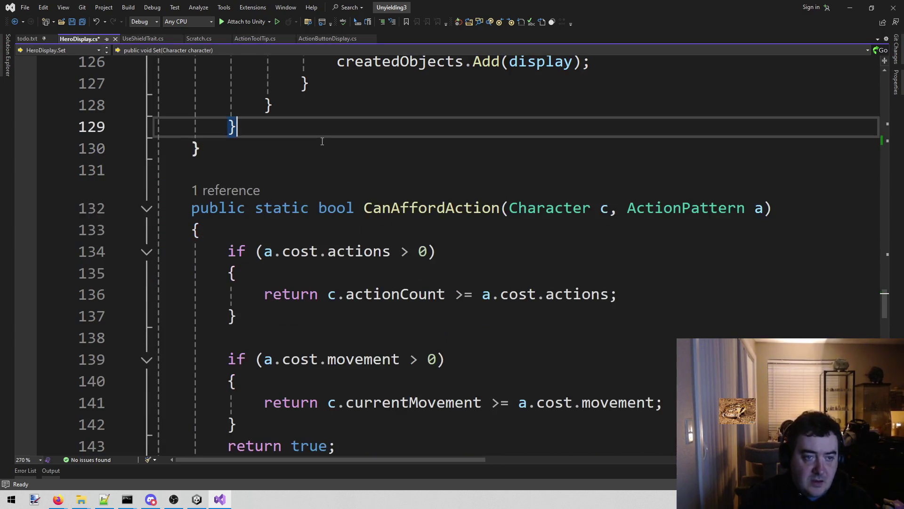
scroll(322, 141, up, 14)
scroll(287, 277, down, 2)
click(296, 124)
key(ctrl+Return)
key(ctrl+v)
key(ctrl+s)
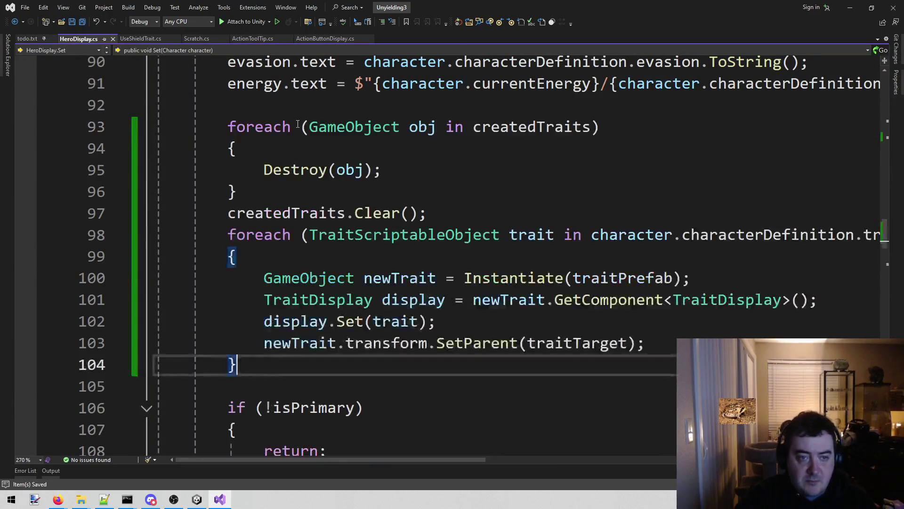
key(alt+Tab)
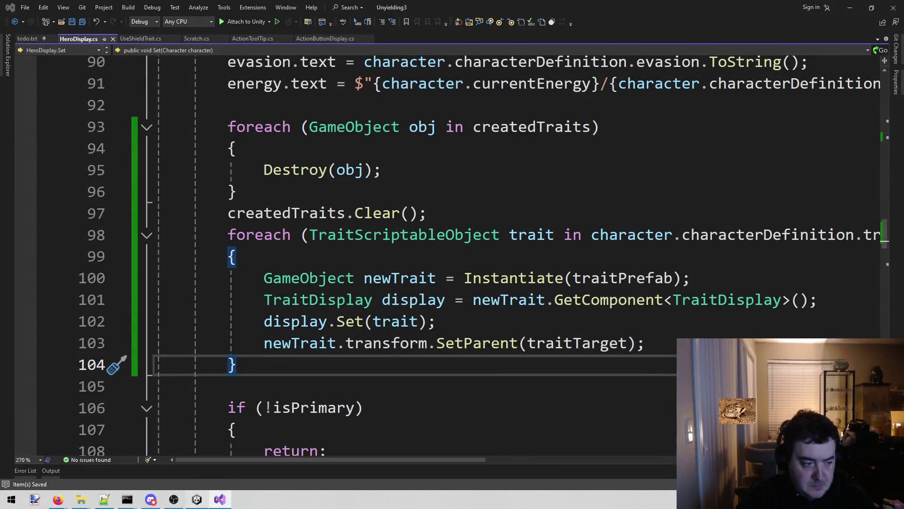
click(438, 28)
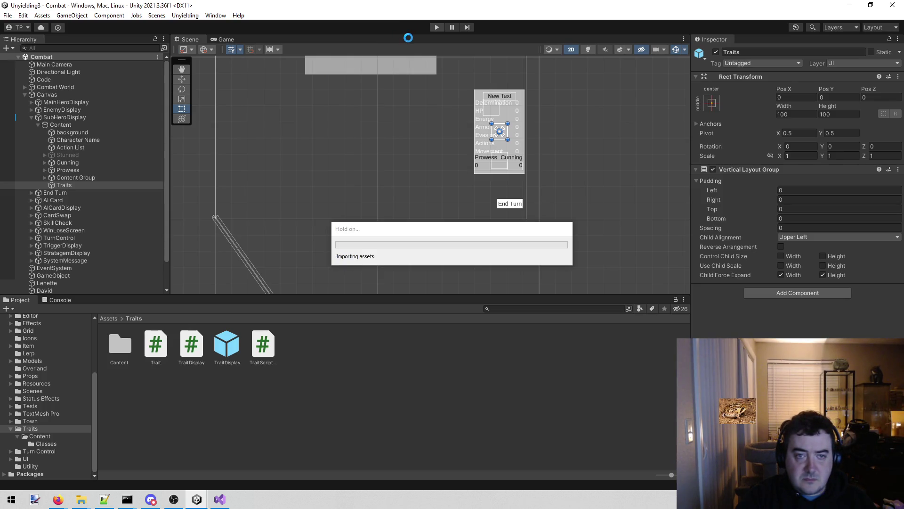
Replay combat, select Lenette to see traits like Bulwark and Holy Lasso, then stop play.
click(438, 27)
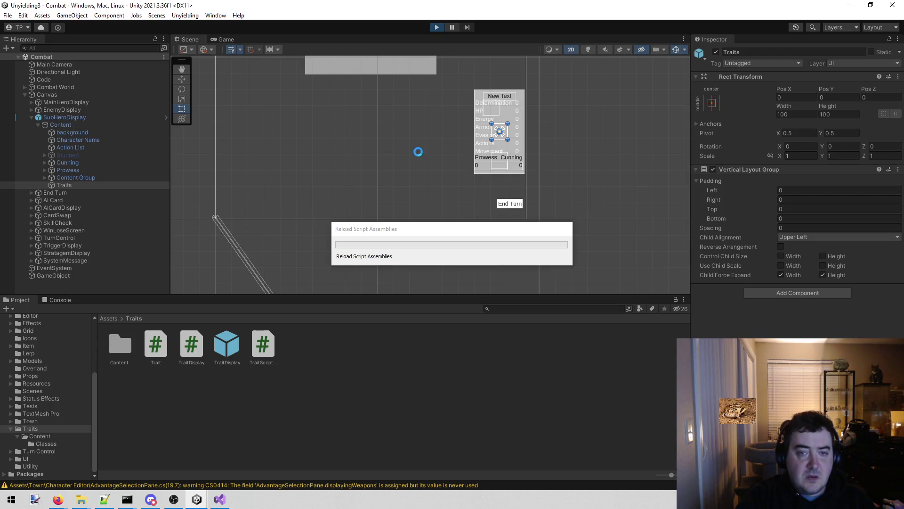
click(380, 238)
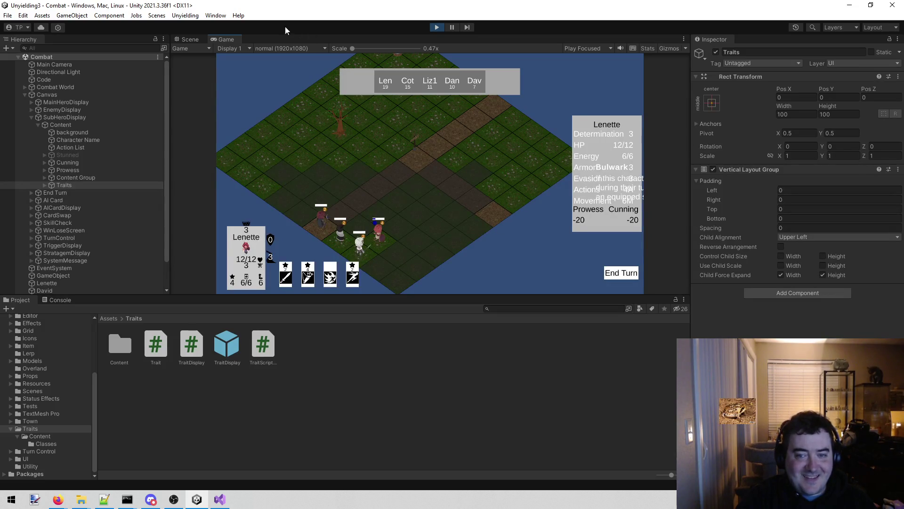
mouse_move(326, 231)
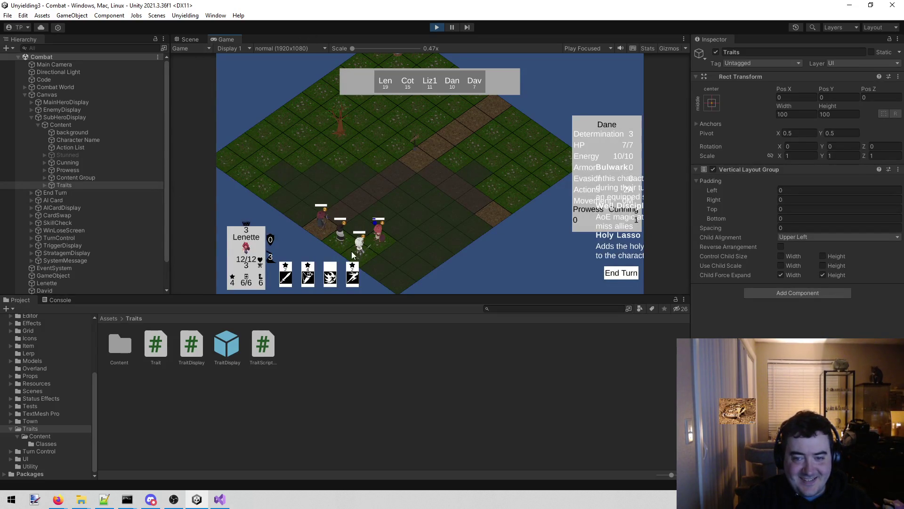
click(372, 233)
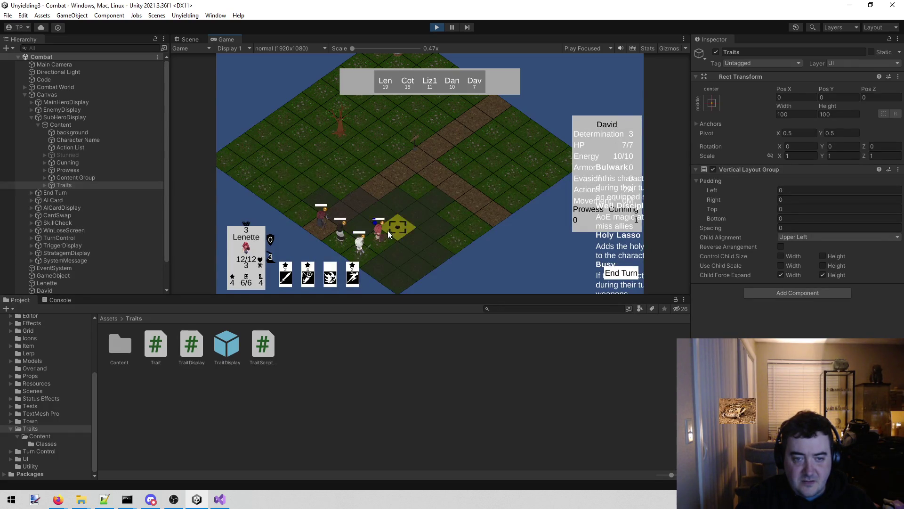
click(436, 27)
click(220, 500)
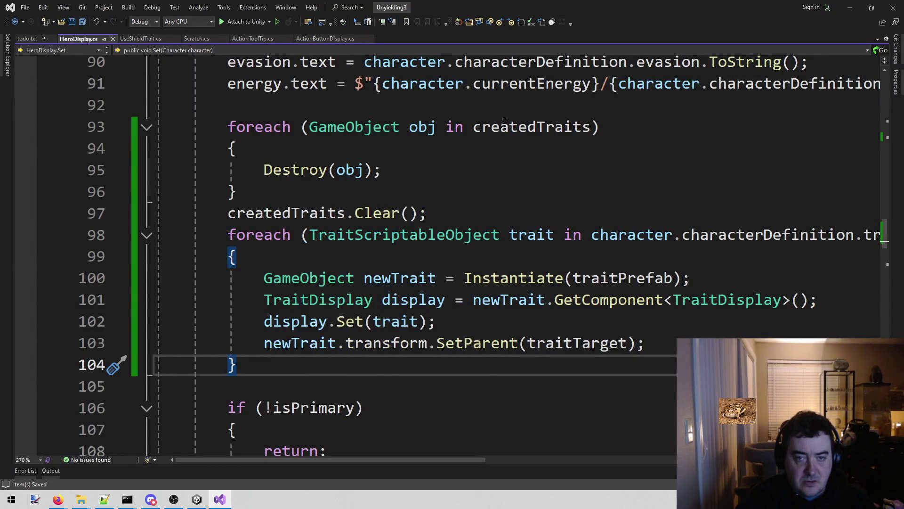
Add createdTraits.Add(newTrait); after the SetParent line, save, and start the combat scene in Unity.
key(ctrl+minus)
click(646, 343)
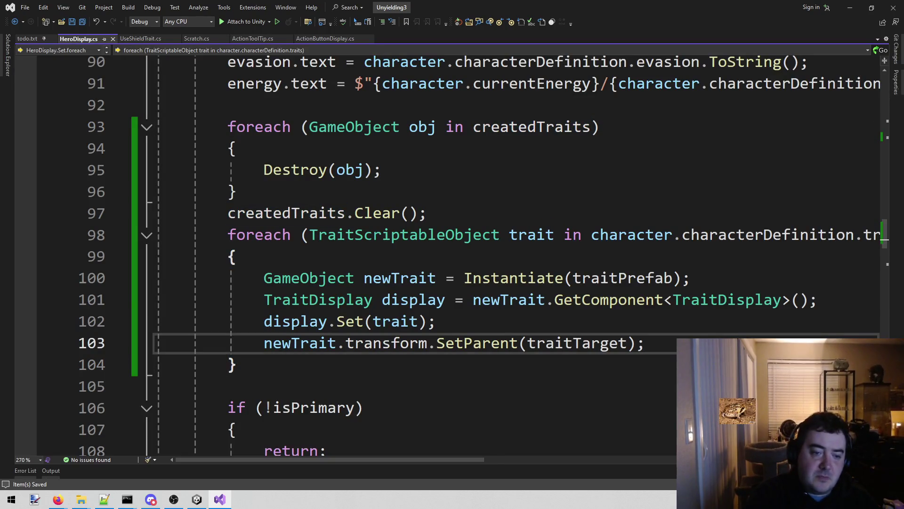
key(Return)
text(crea)
key(Down)
key(Tab)
text(.)
key(Tab)
text(()
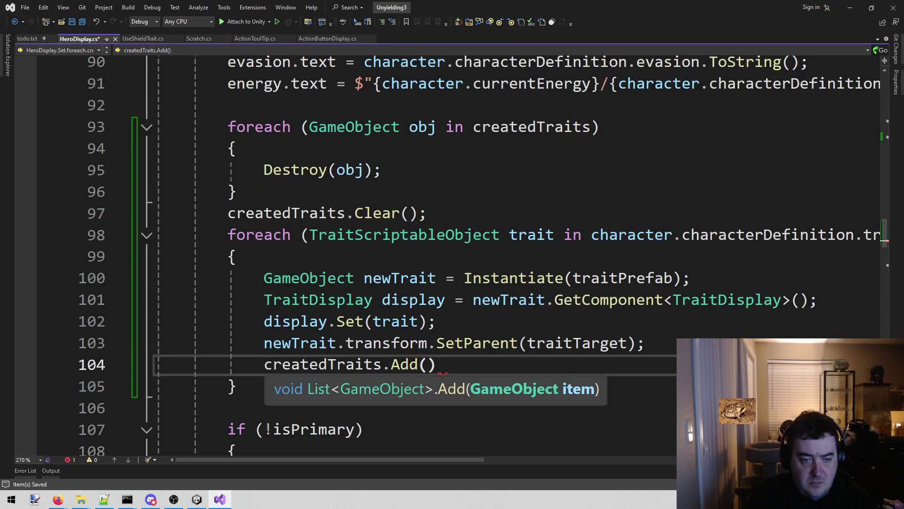
text(new)
key(Down)
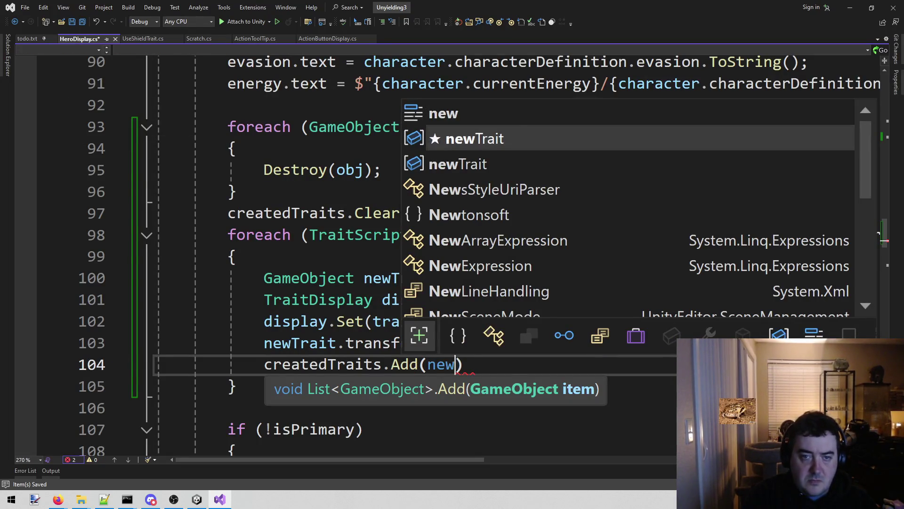
text();)
key(ctrl+s)
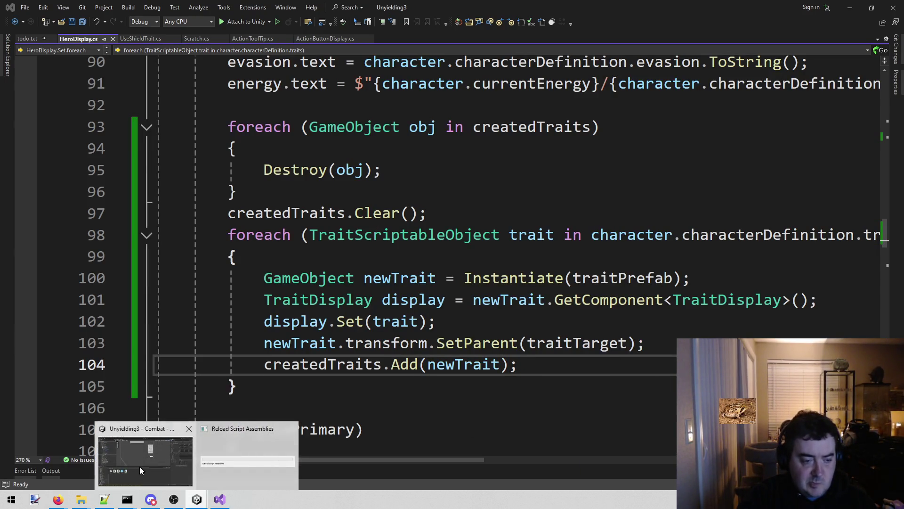
click(197, 499)
click(434, 29)
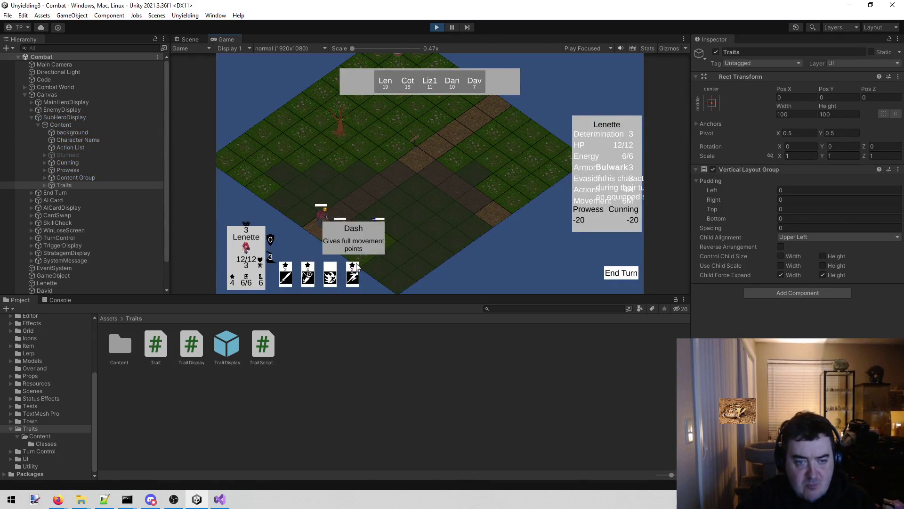
Move the Traits list lower and left beneath the stats panel in Scene view, then stop play.
mouse_move(347, 235)
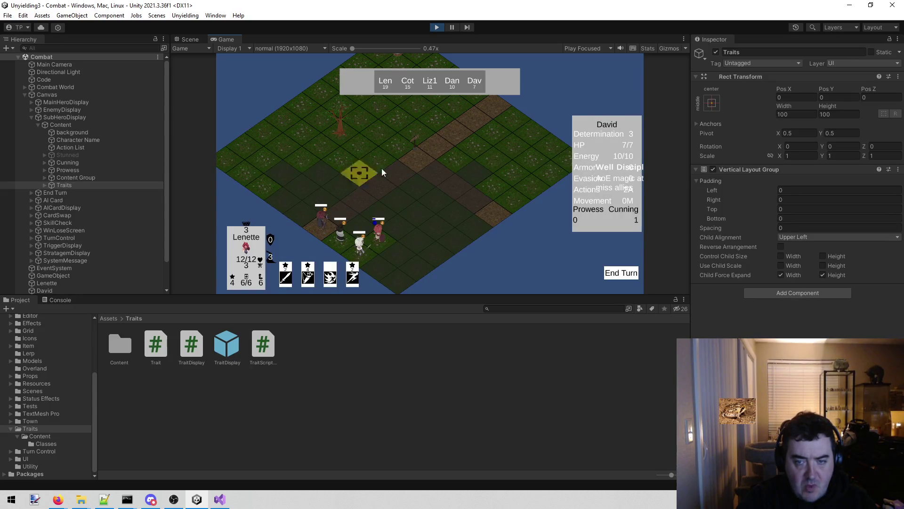
click(190, 41)
click(49, 184)
drag(397, 176, 298, 163)
scroll(298, 162, up, 4)
drag(375, 191, 309, 193)
key(w)
drag(405, 111, 396, 196)
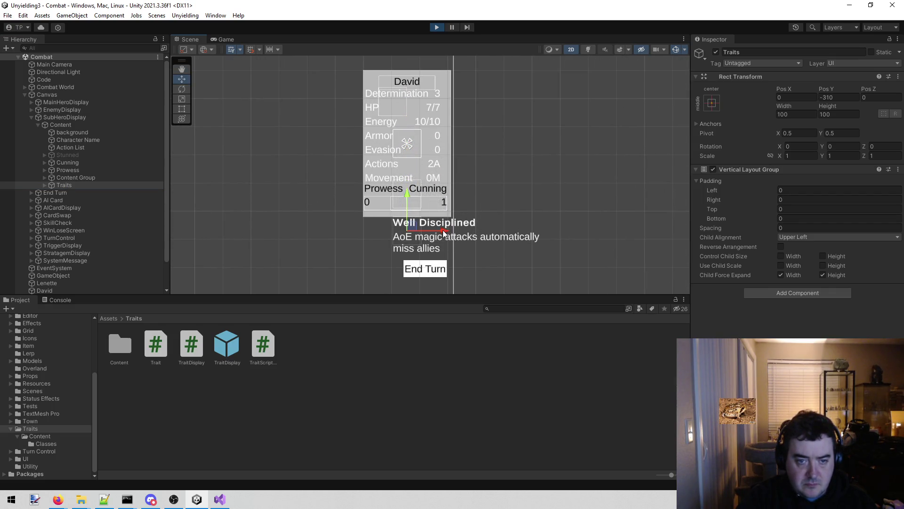
drag(443, 234, 417, 234)
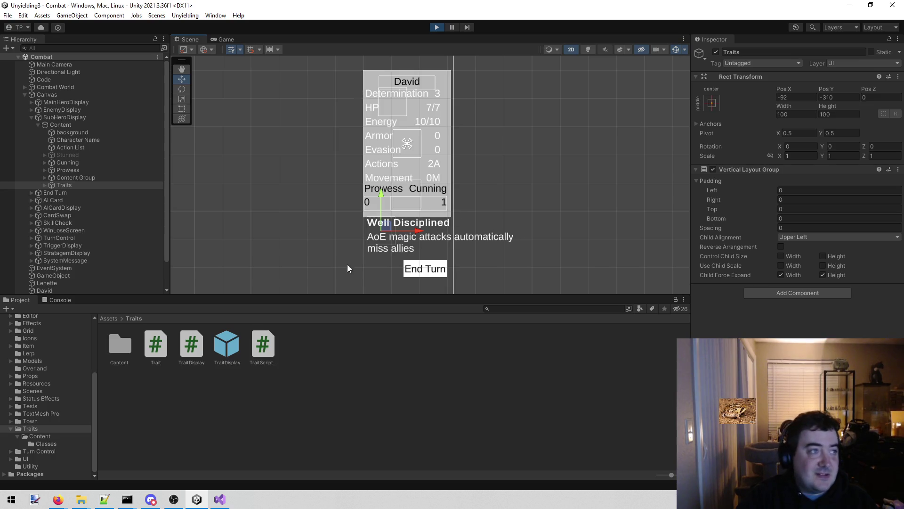
click(231, 39)
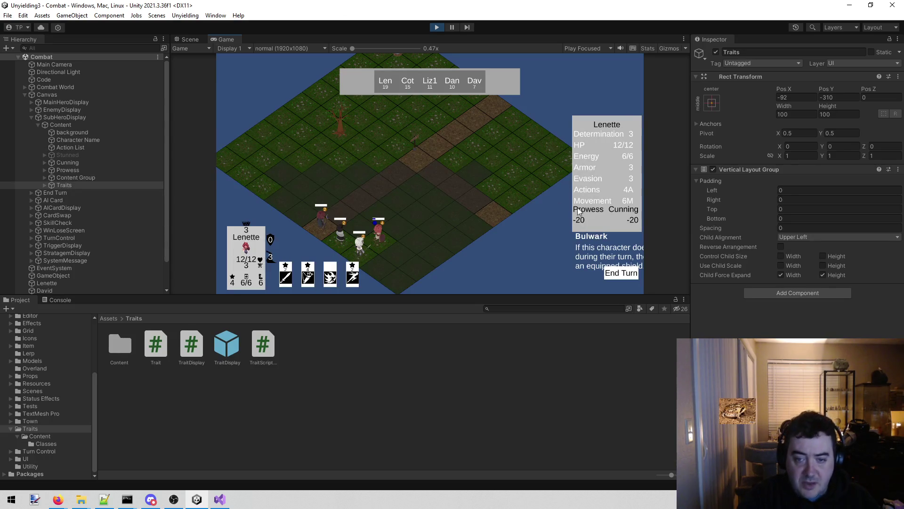
click(437, 28)
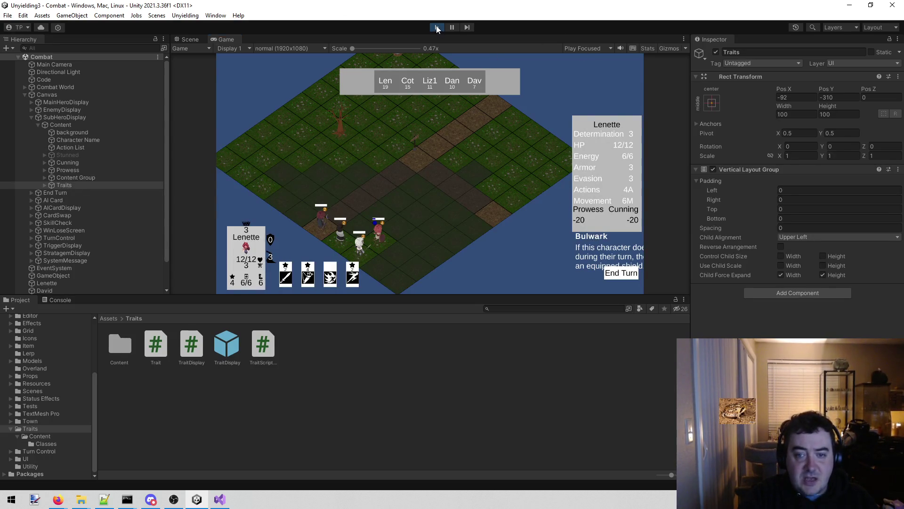
Duplicate the TraitDisplay prefab and rename the copy TraitDisplayCombat.
click(212, 401)
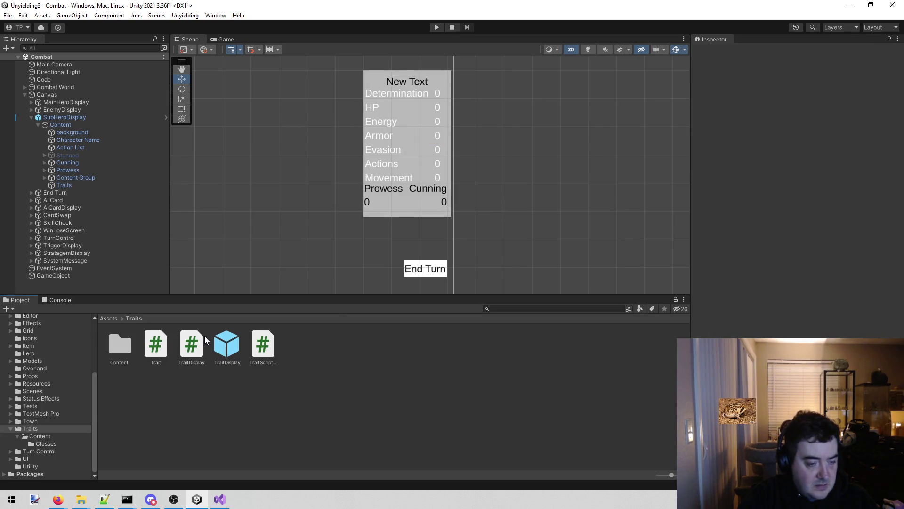
click(226, 346)
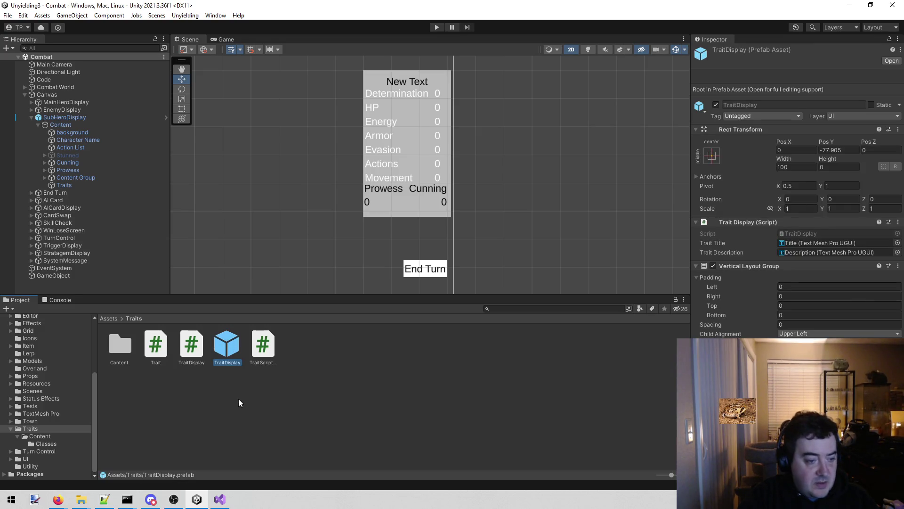
key(ctrl+d)
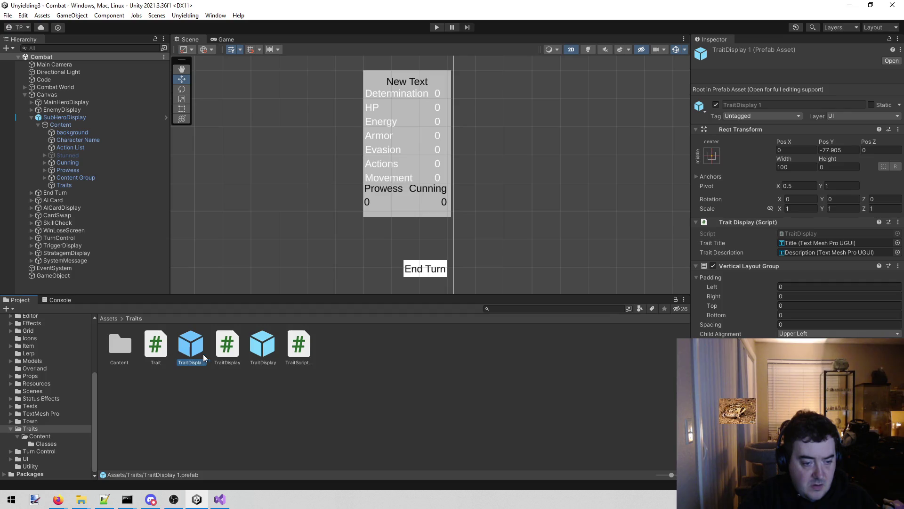
click(197, 362)
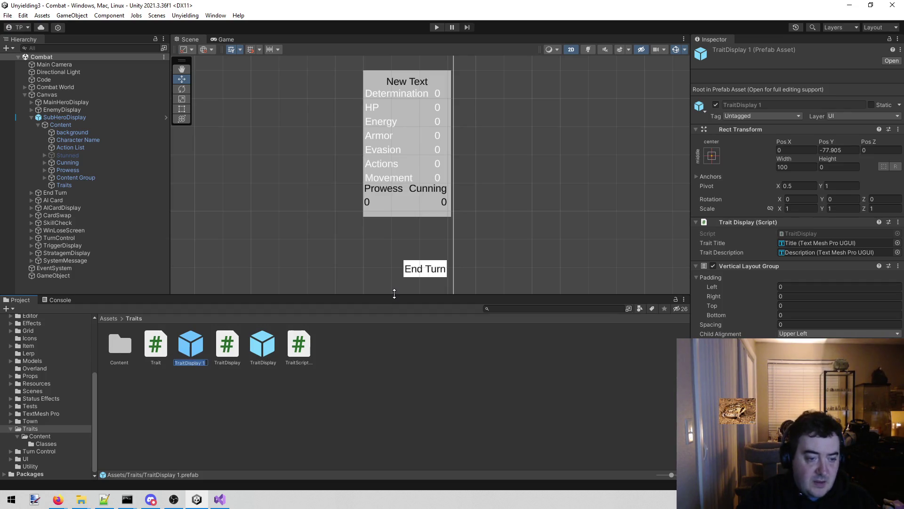
key(BackSpace)
key(BackSpace)
text(Combat)
key(Return)
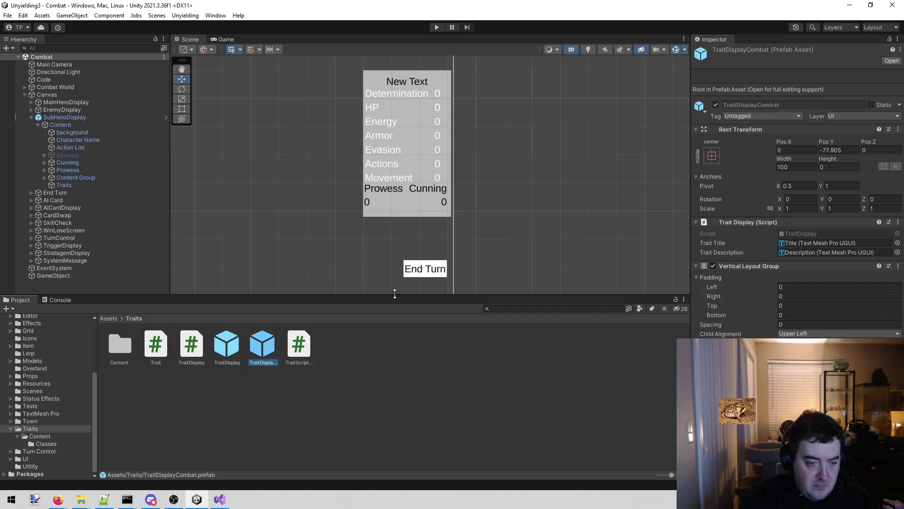
Try attaching the TraitDisplay prefab to SubHeroDisplay, then save the Combat scene.
click(99, 119)
drag(227, 344, 795, 333)
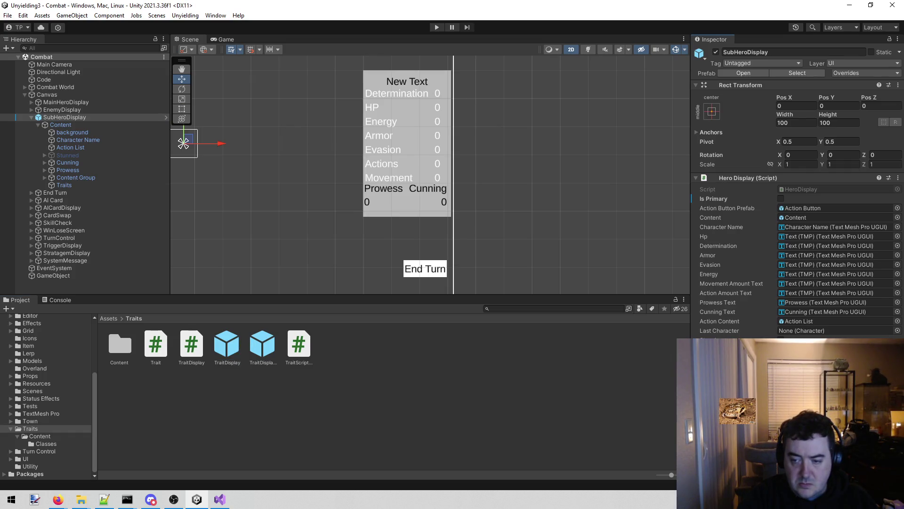
click(221, 352)
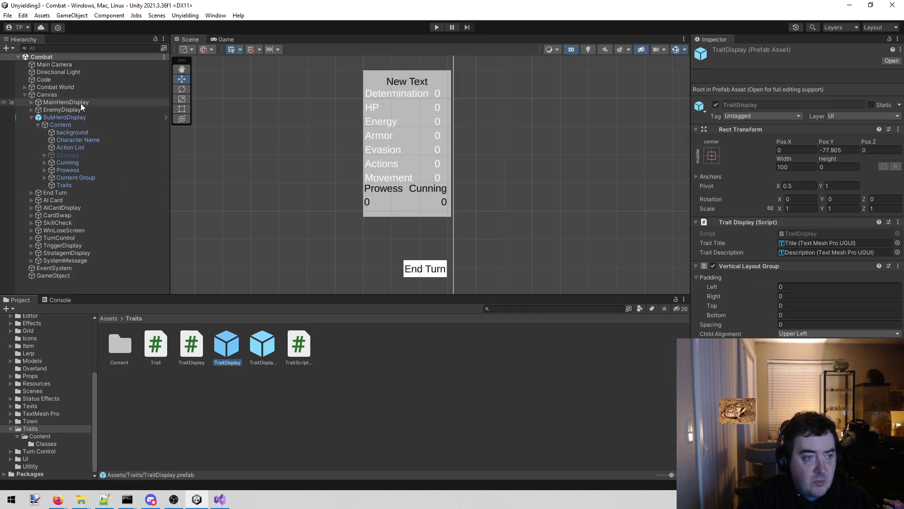
click(89, 117)
mouse_move(262, 343)
mouse_down()
mouse_move(279, 352)
mouse_move(584, 350)
mouse_up()
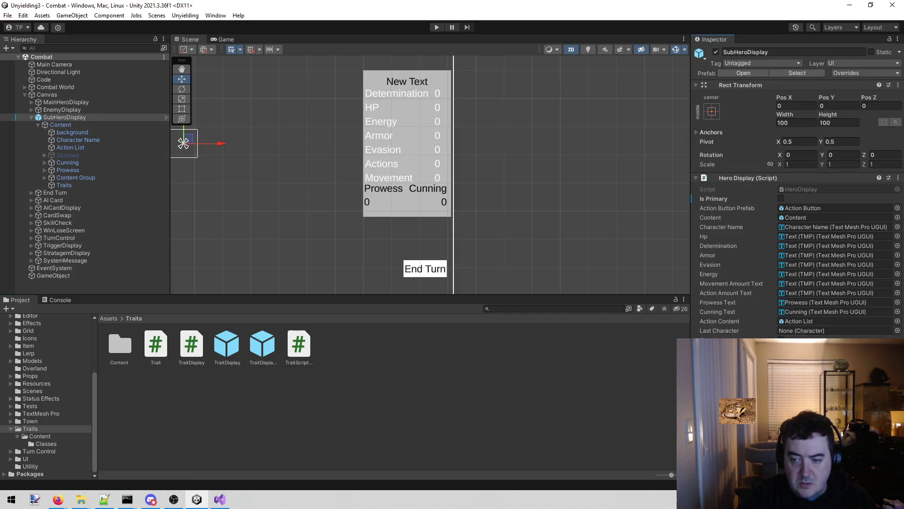
key(ctrl+s)
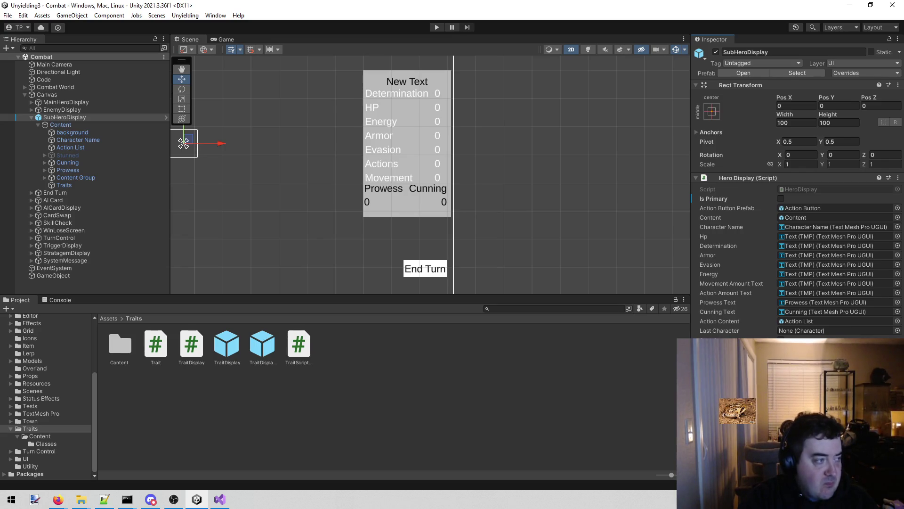
Open the TraitDisplayCombat prefab in Prefab Mode.
key(alt+Tab)
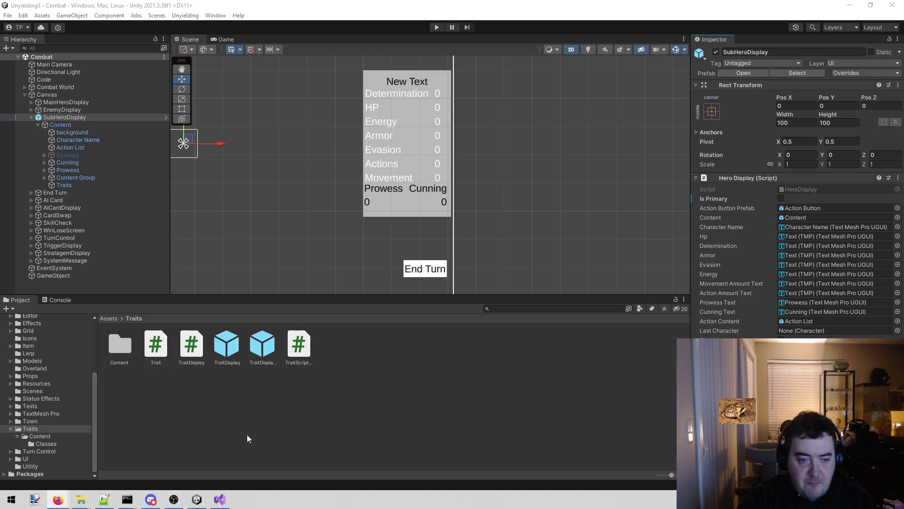
click(266, 352)
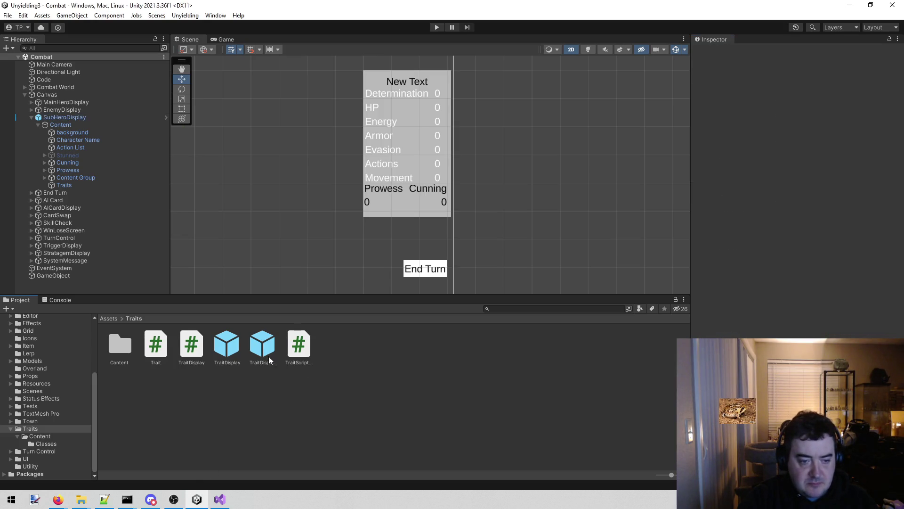
click(237, 349)
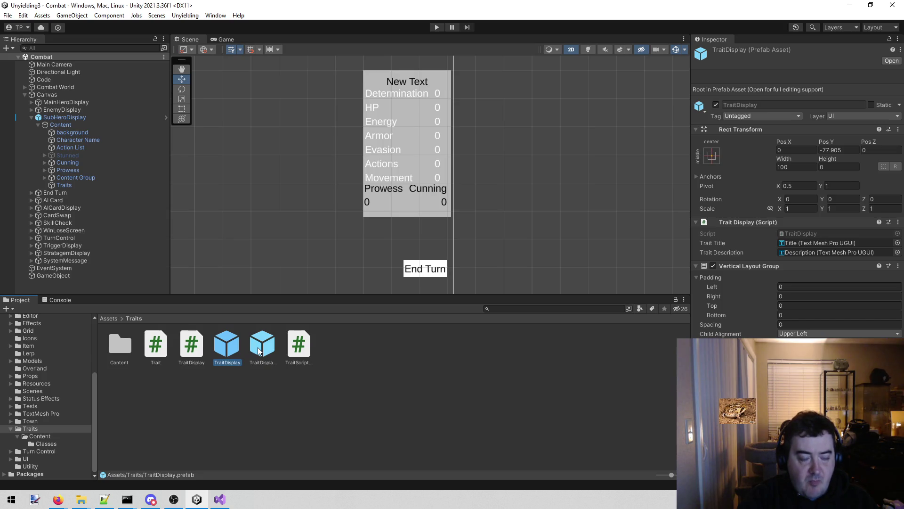
double_click(259, 351)
scroll(440, 154, up, 2)
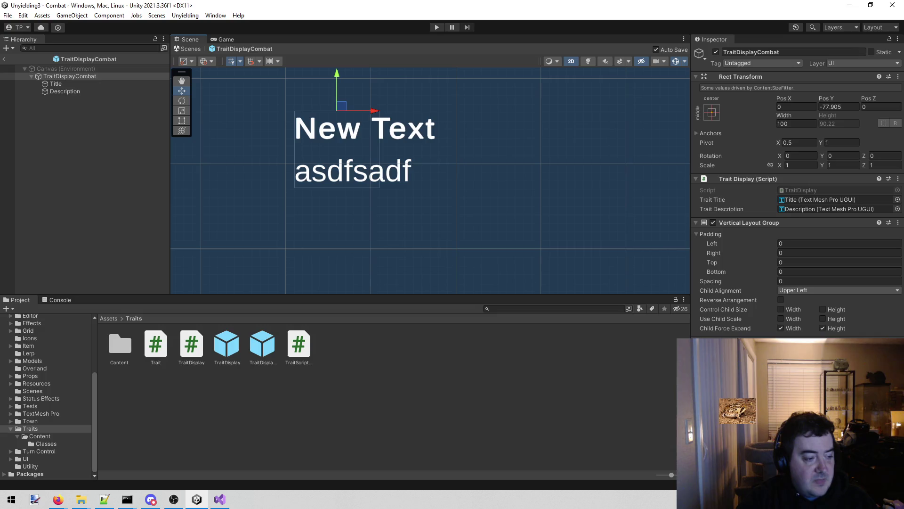
Select the Title text in TraitDisplayCombat, then exit Prefab Mode back to the Combat scene.
key(alt+Tab)
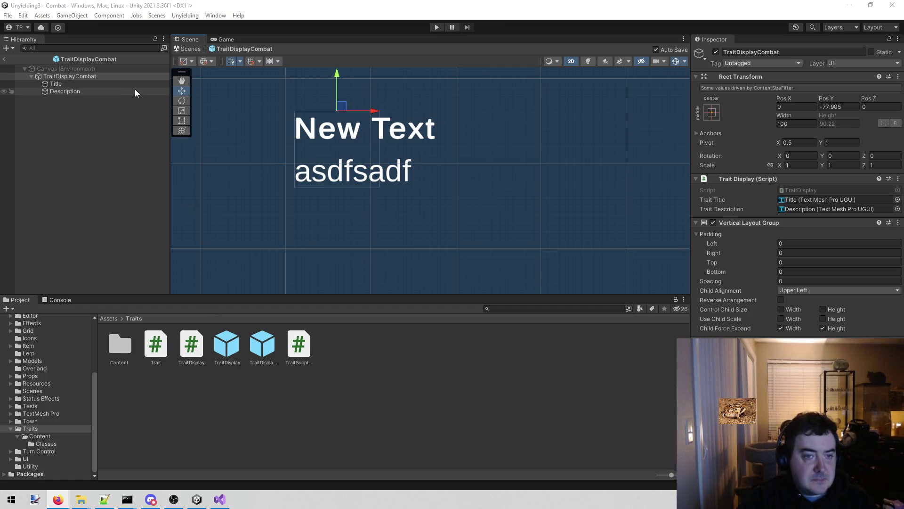
click(115, 83)
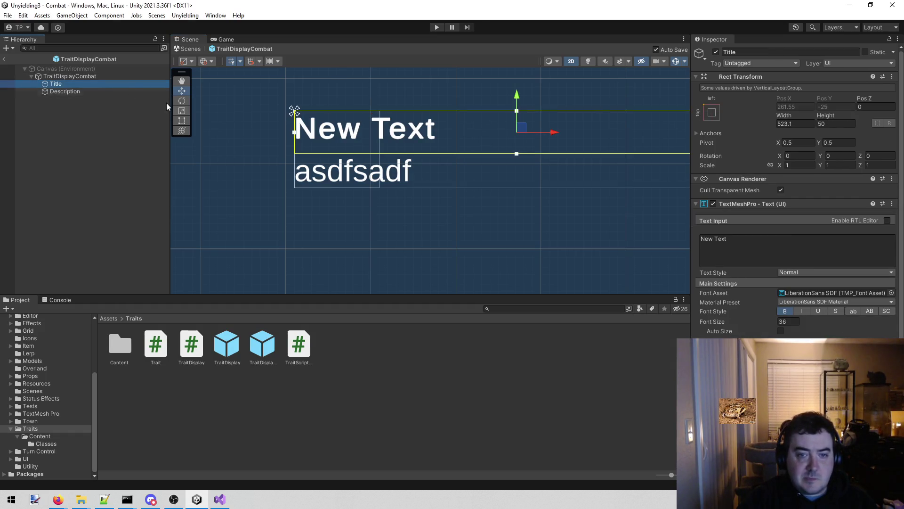
scroll(419, 131, down, 2)
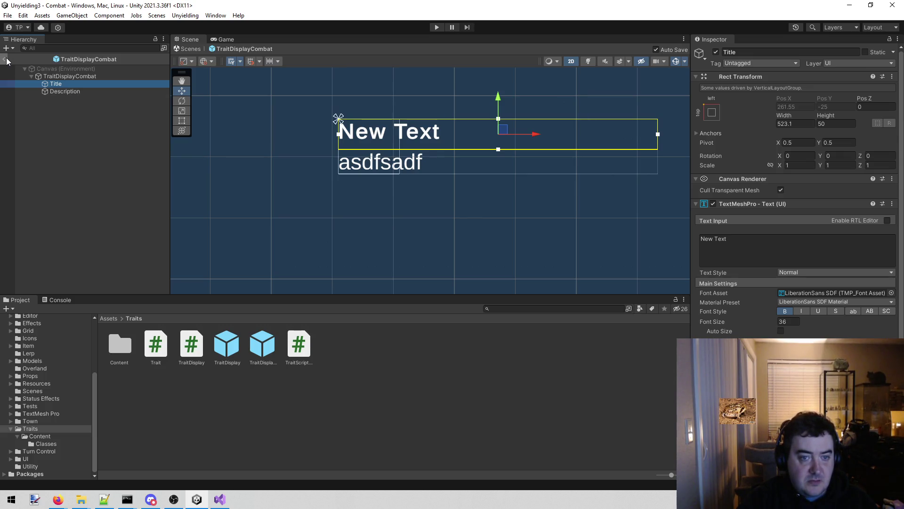
click(6, 59)
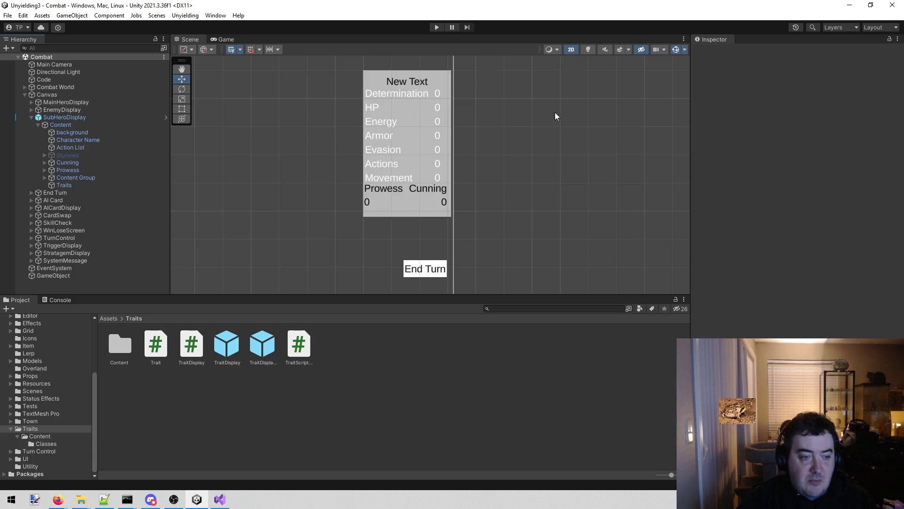
Open the HeroDisplay prefab, add TraitDisplayCombat, and move it below the stats panel.
click(101, 117)
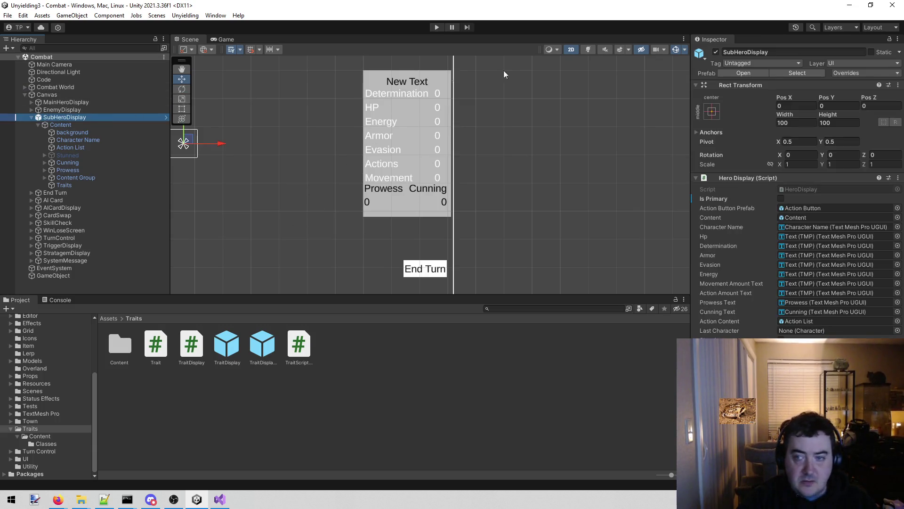
click(758, 75)
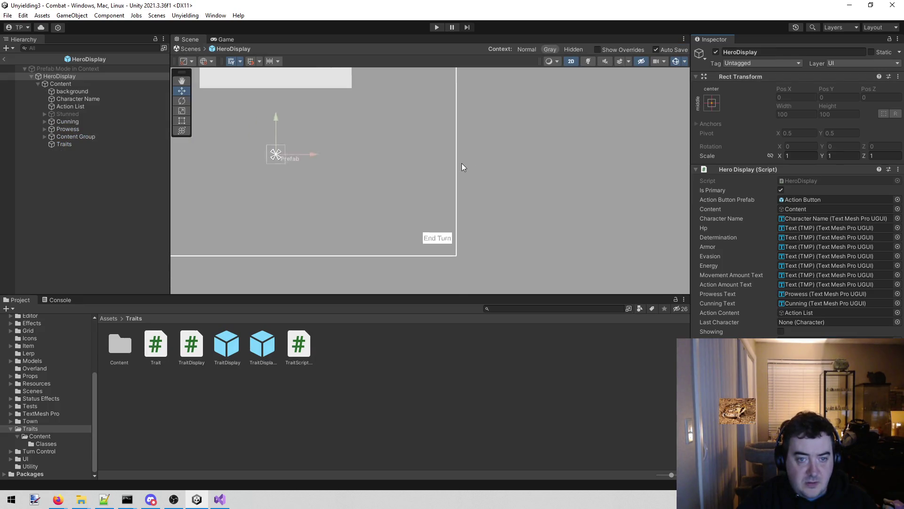
scroll(436, 153, up, 5)
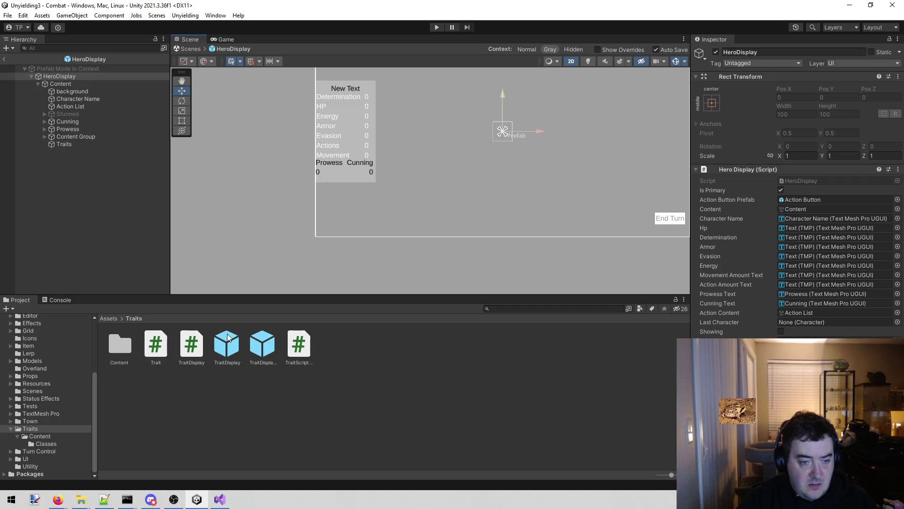
click(275, 344)
mouse_move(262, 343)
mouse_down()
mouse_move(29, 148)
mouse_move(85, 147)
mouse_up()
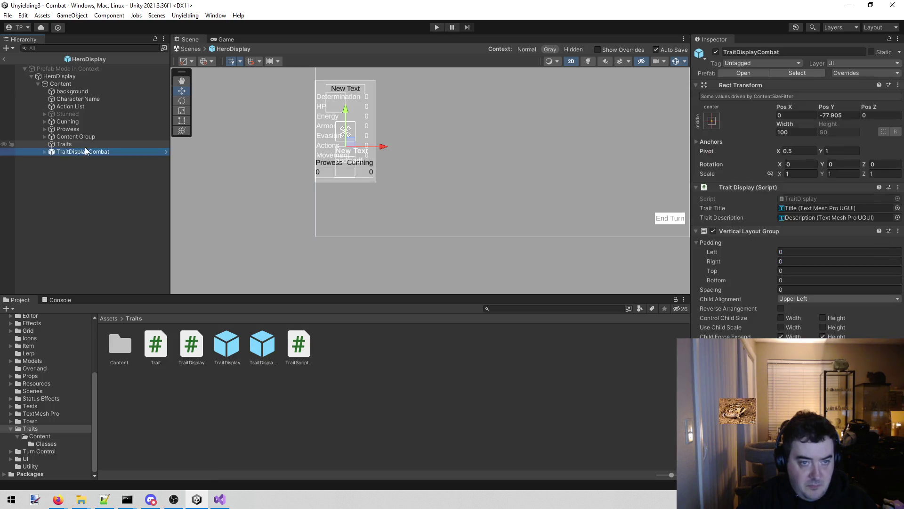
scroll(230, 184, up, 2)
click(370, 107)
drag(370, 108, 370, 155)
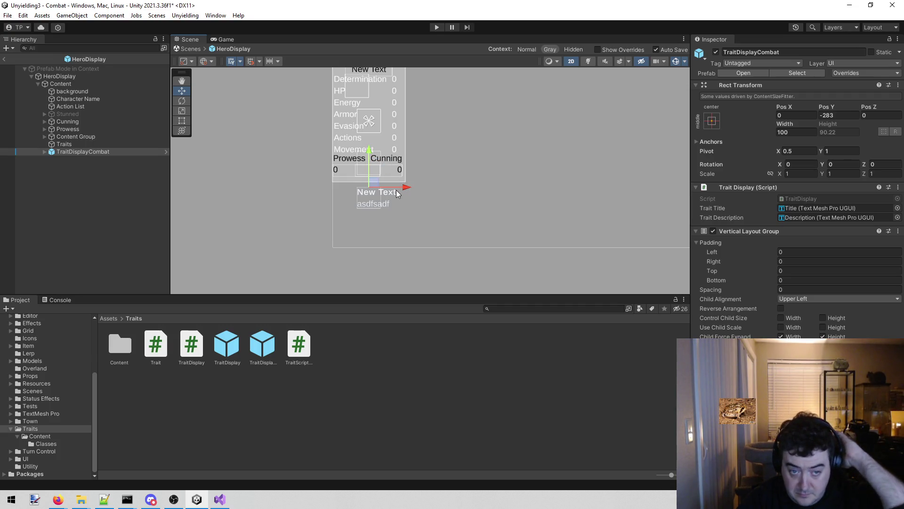
click(44, 152)
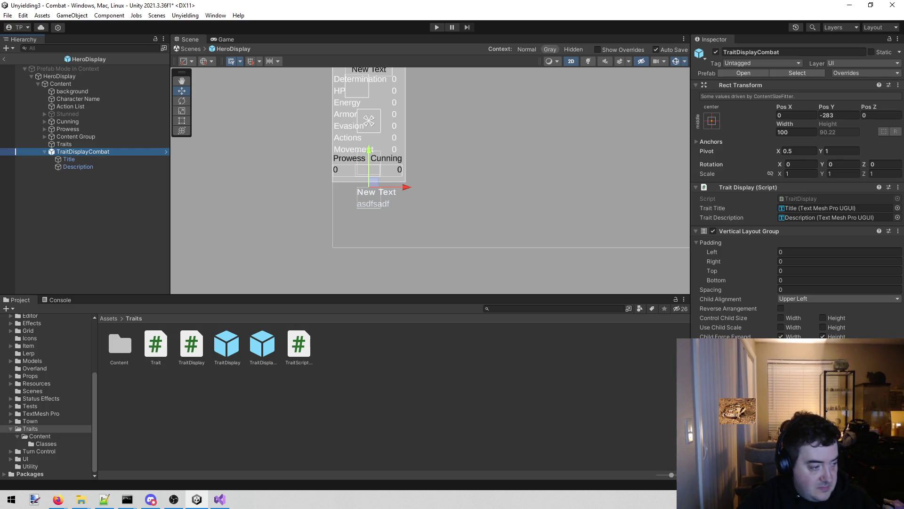
Unpack the TraitDisplayCombat object completely from its prefab.
key(alt+Tab)
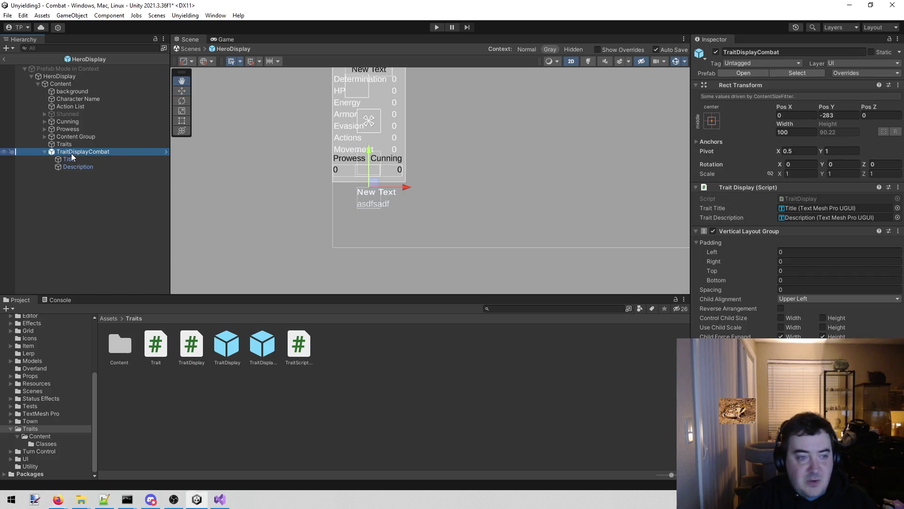
right_click(71, 154)
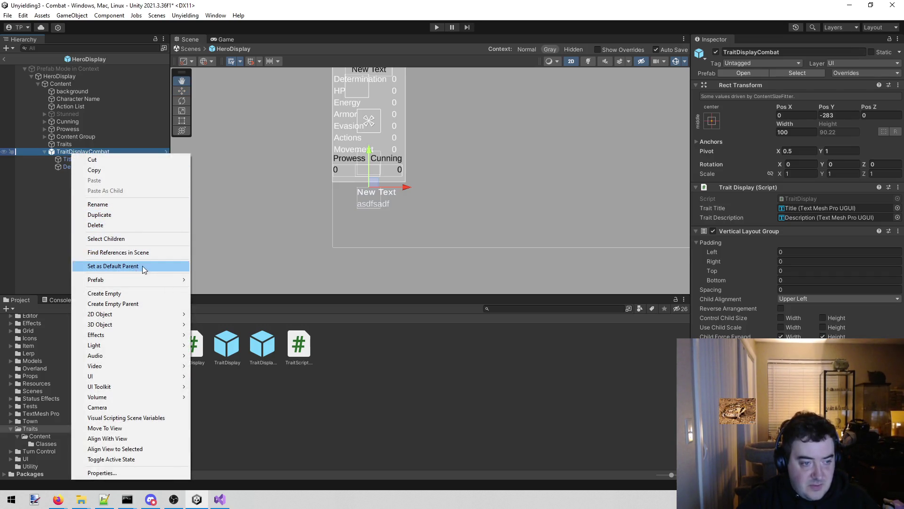
mouse_move(137, 282)
click(247, 330)
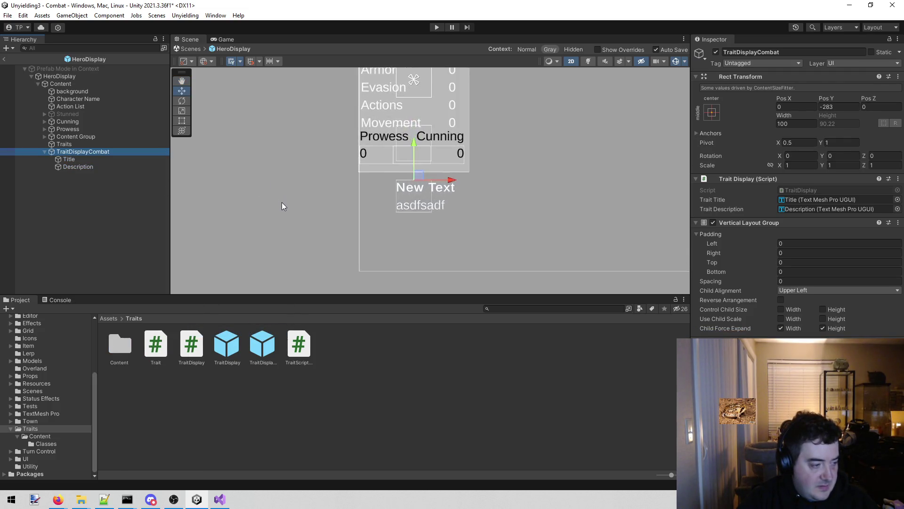
click(391, 193)
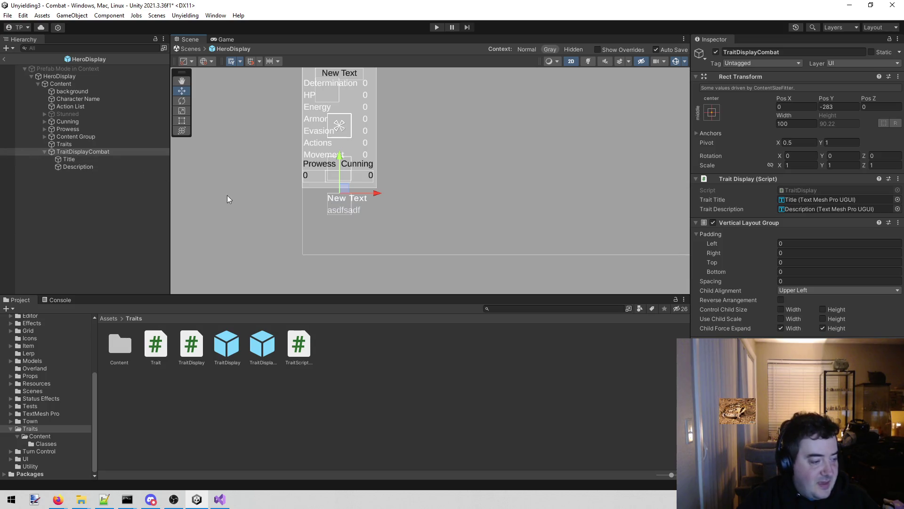
Zoom the Scene view onto the TraitDisplayCombat entry and switch to Firefox for reference.
key(q)
scroll(318, 188, up, 2)
key(w)
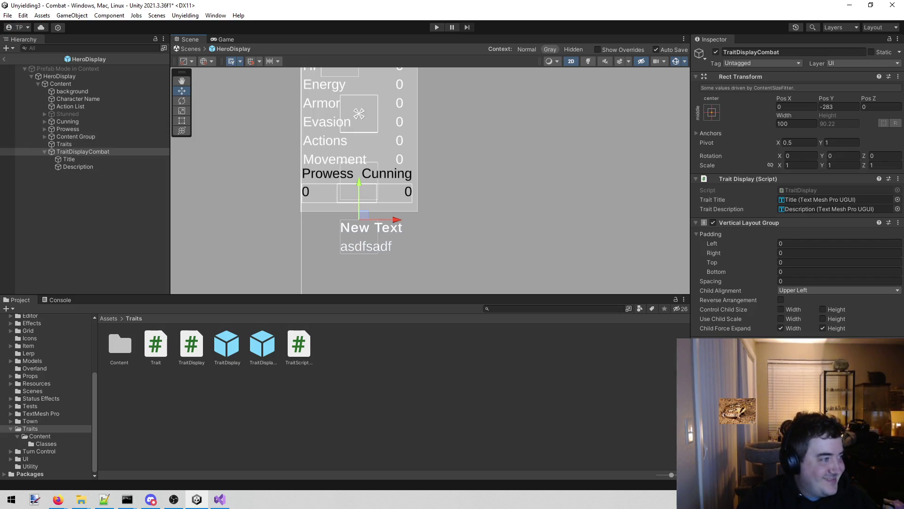
key(alt+Tab)
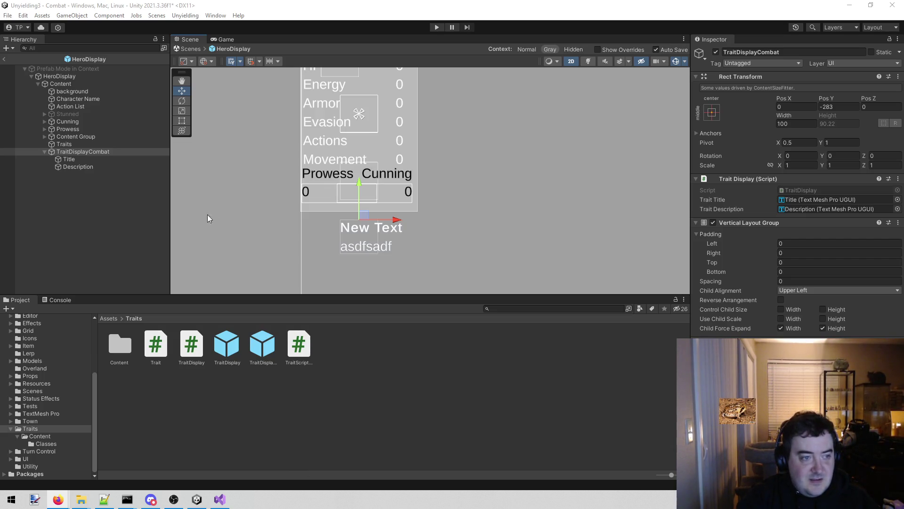
Create an empty GameObject under TraitDisplayCombat and move it to the top of its children.
right_click(102, 153)
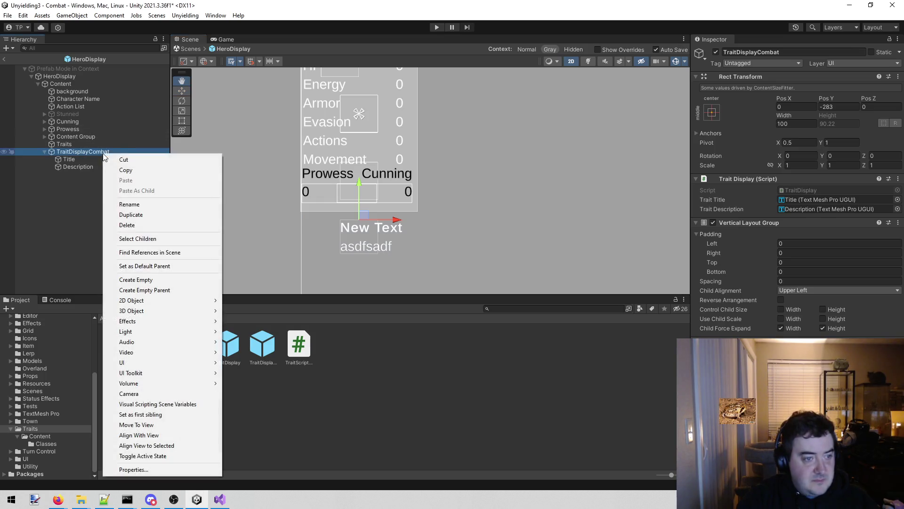
click(158, 280)
key(Return)
click(86, 188)
drag(85, 173, 90, 156)
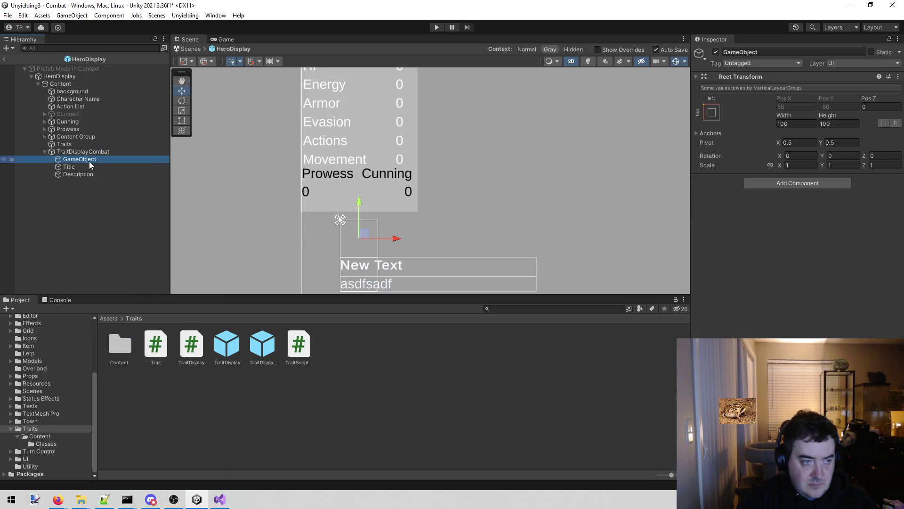
Give it a Vertical Layout Group and a Content Size Fitter with Vertical Fit set to Preferred Size.
click(785, 182)
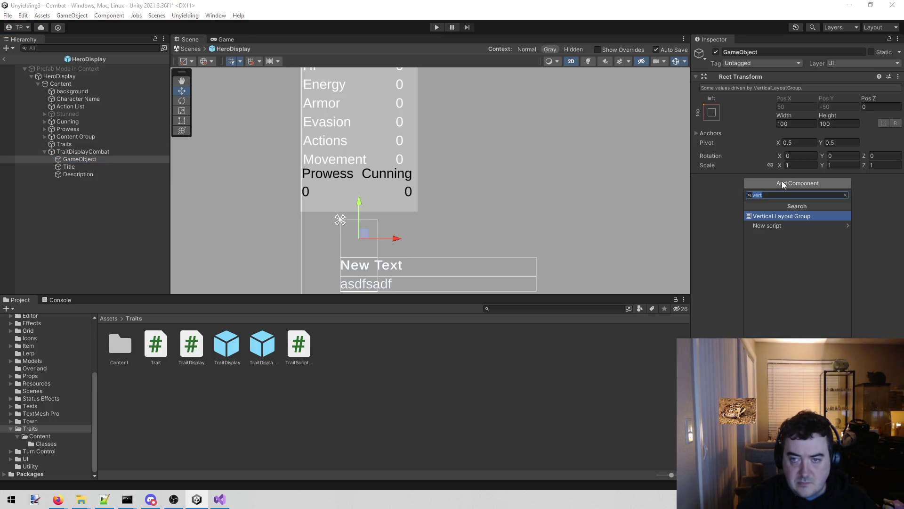
click(784, 217)
click(789, 302)
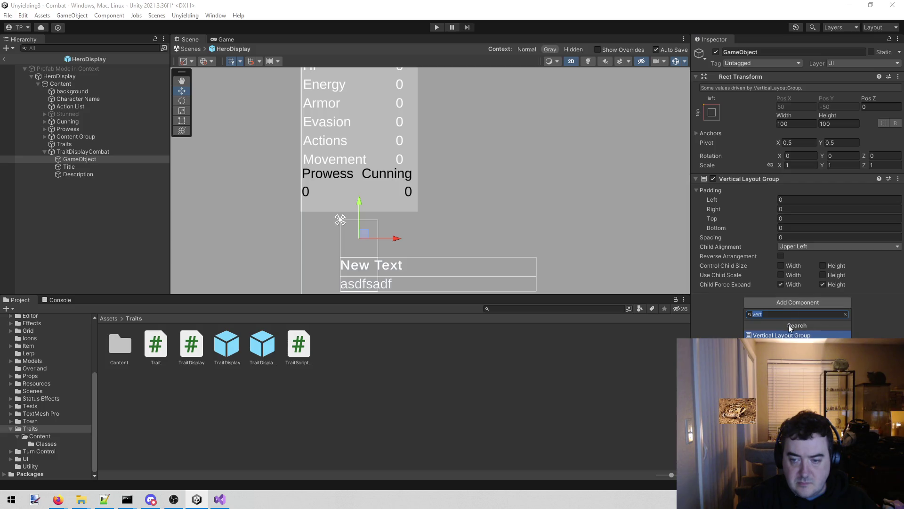
text(content)
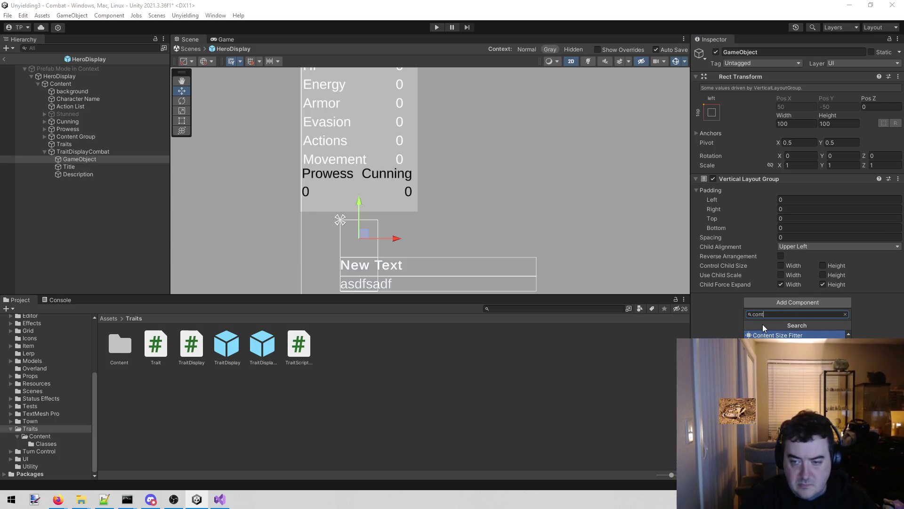
key(Return)
click(813, 319)
click(810, 347)
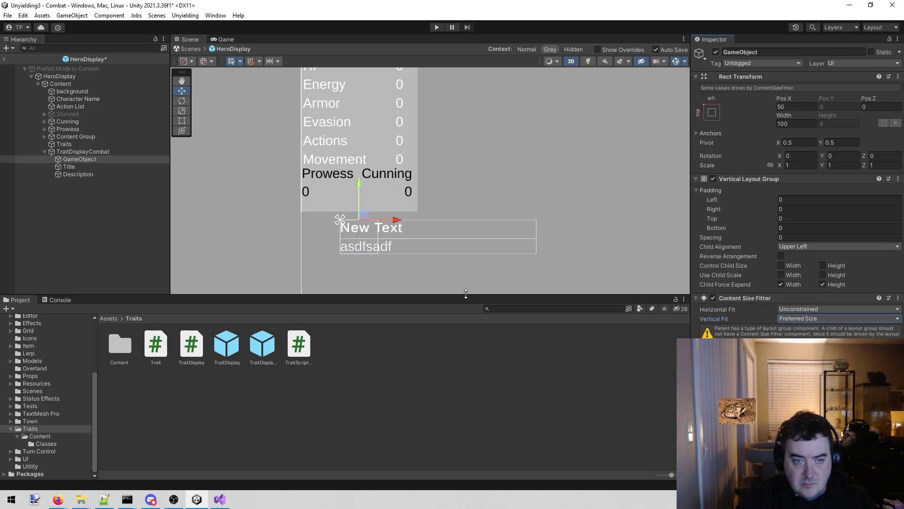
right_click(94, 159)
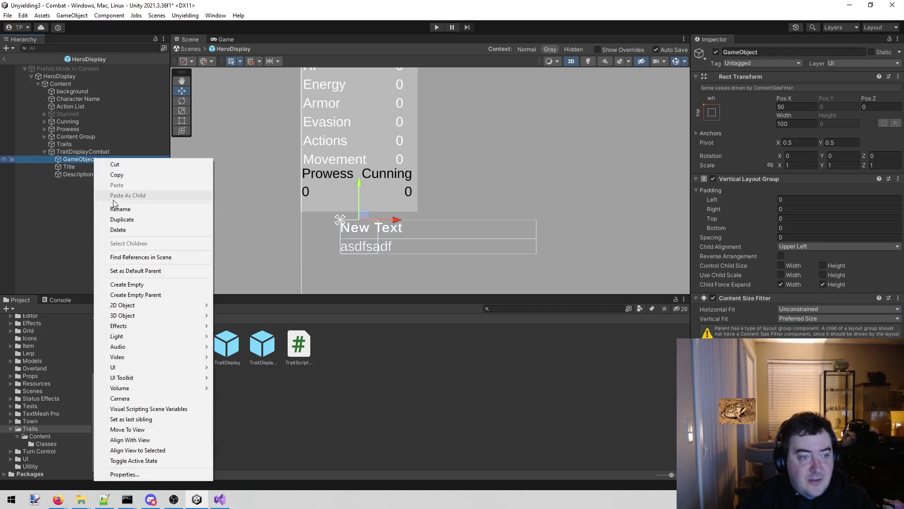
Delete the empty GameObject and add a UI Image named Image under TraitDisplayCombat.
click(116, 229)
click(70, 143)
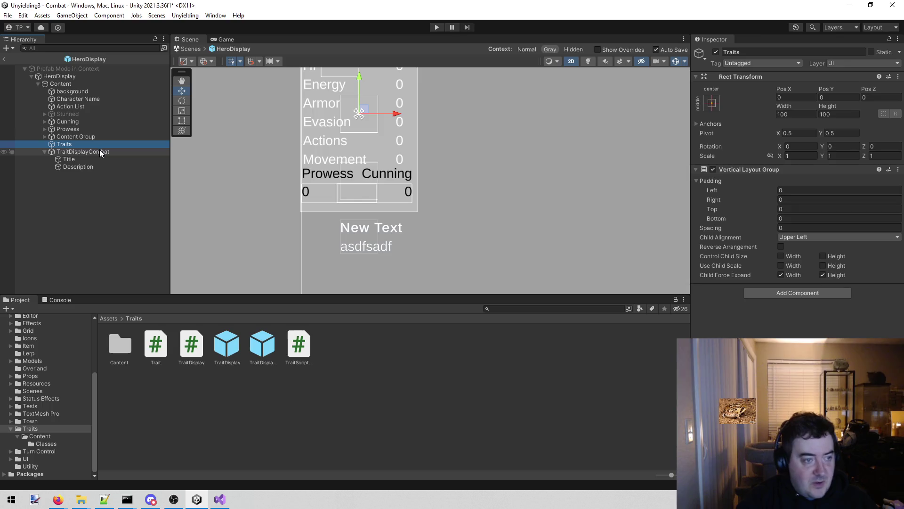
right_click(99, 152)
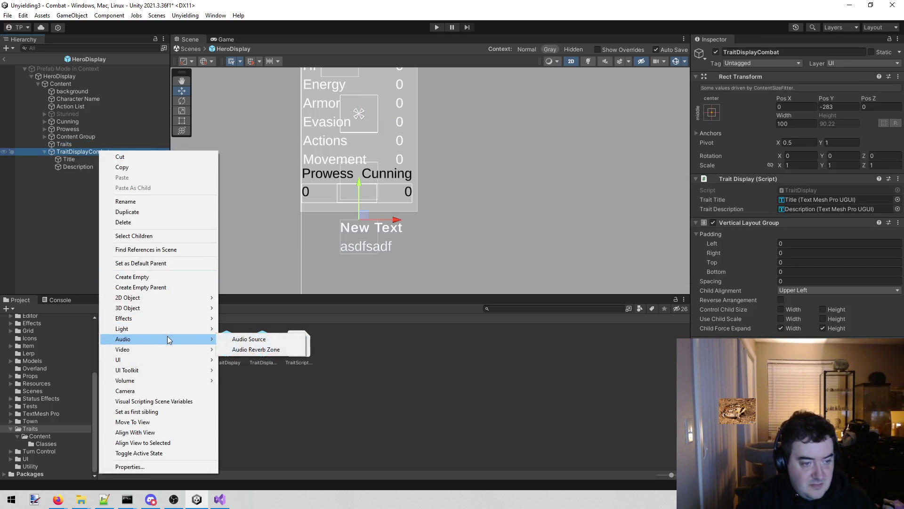
mouse_move(168, 351)
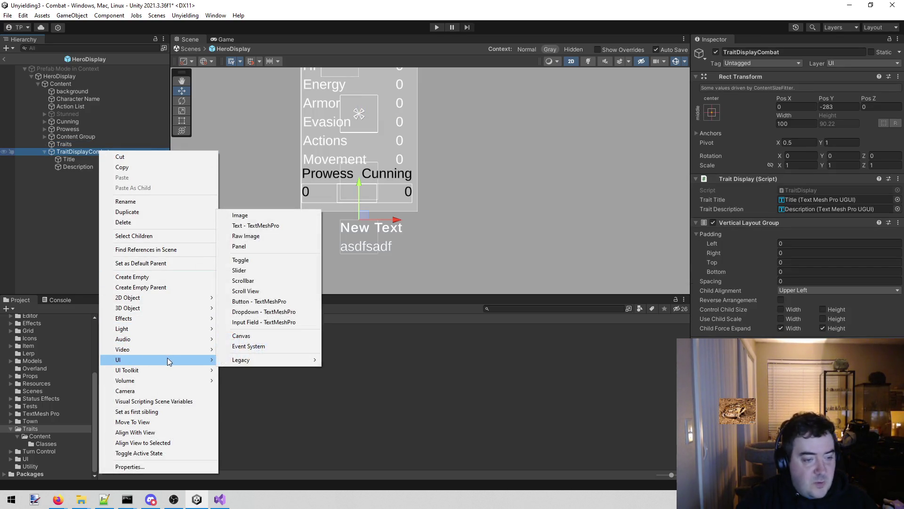
click(290, 218)
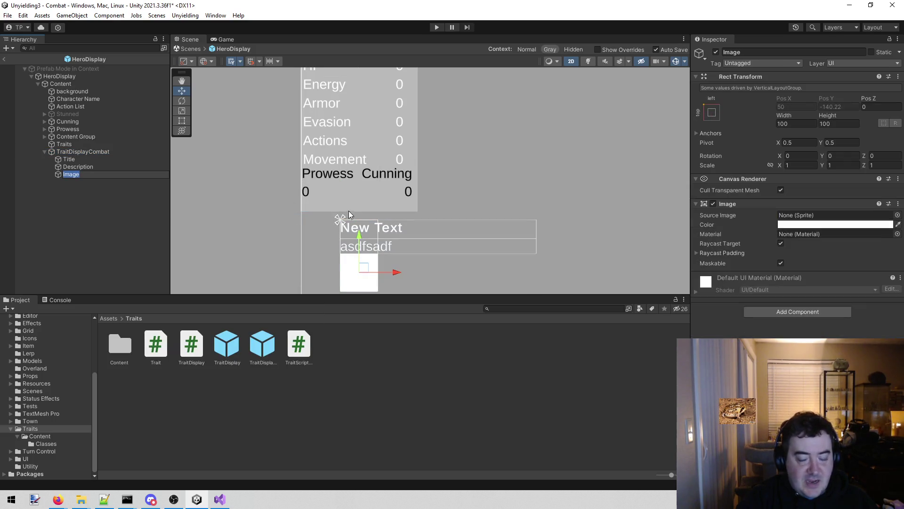
key(Return)
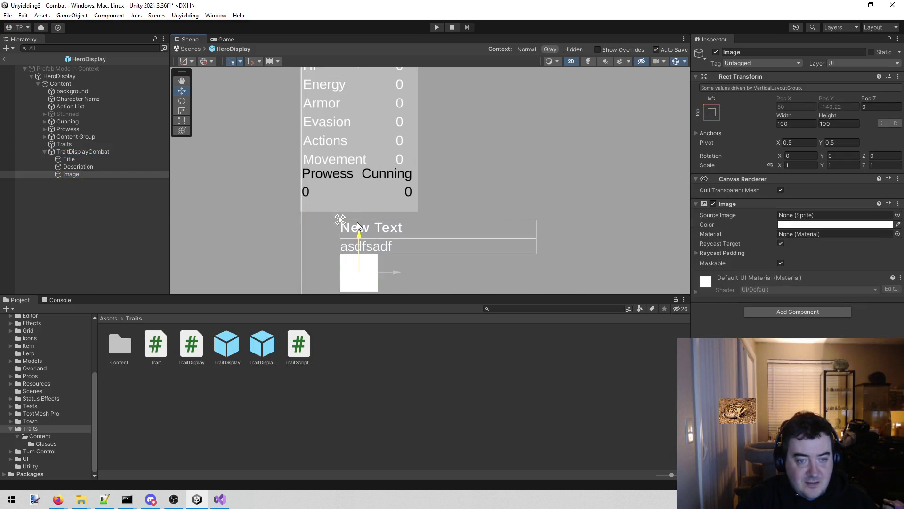
Inspect the new Image, the Traits layout settings and TraitDisplayCombat's components.
click(74, 198)
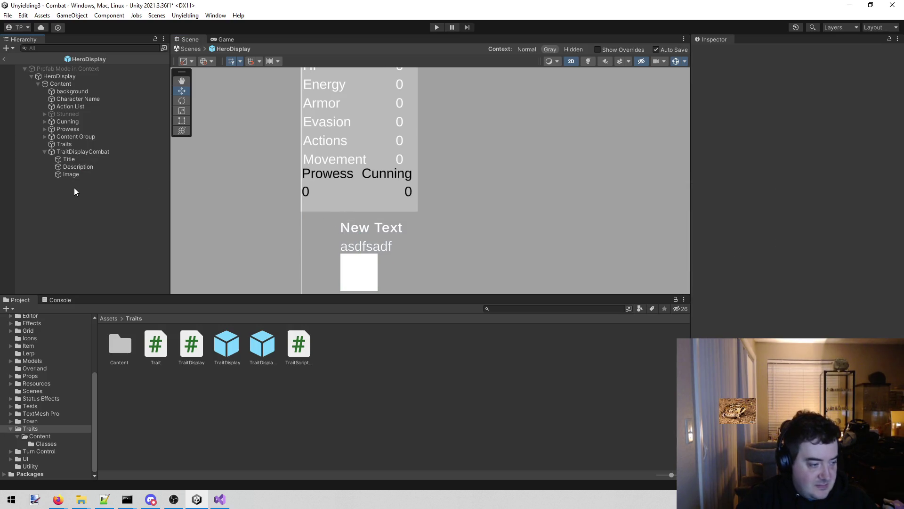
right_click(107, 150)
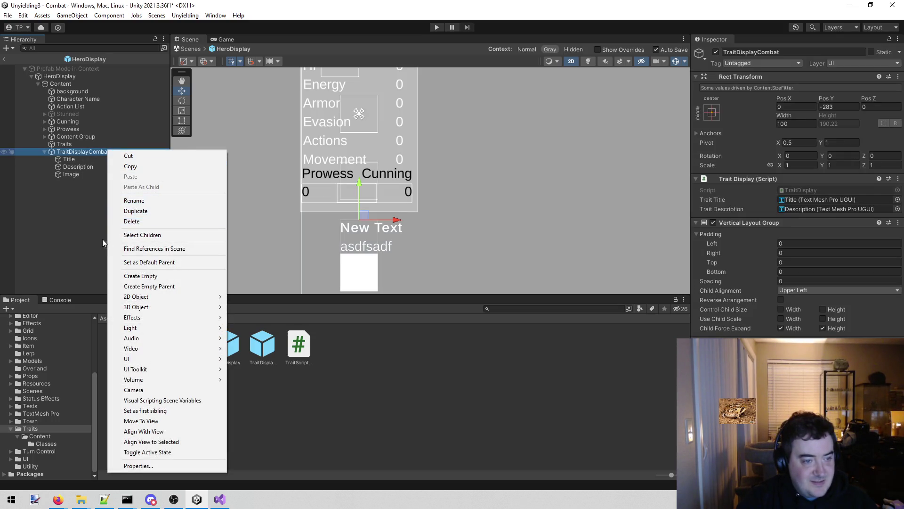
click(76, 197)
click(81, 175)
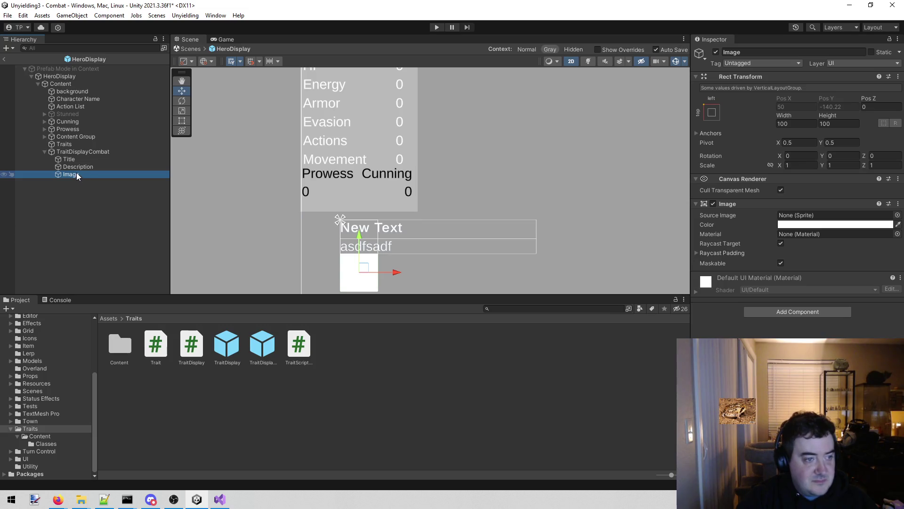
click(91, 145)
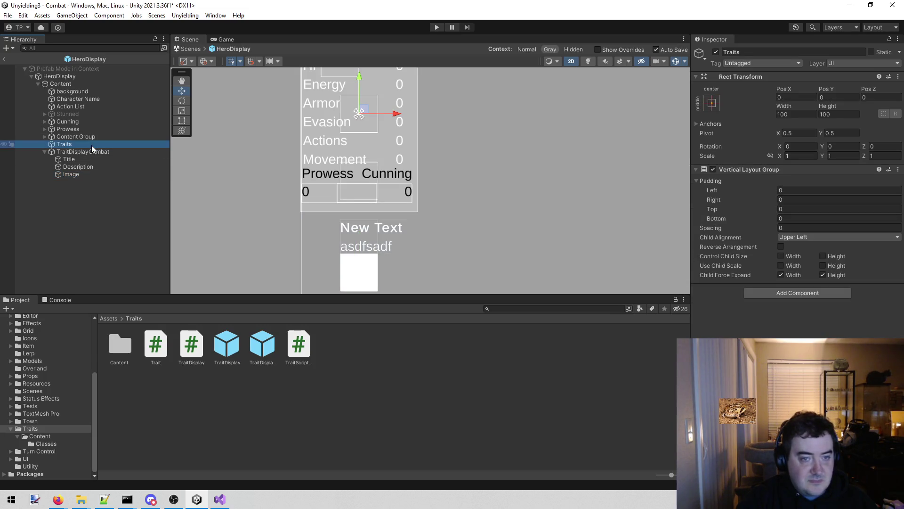
click(89, 152)
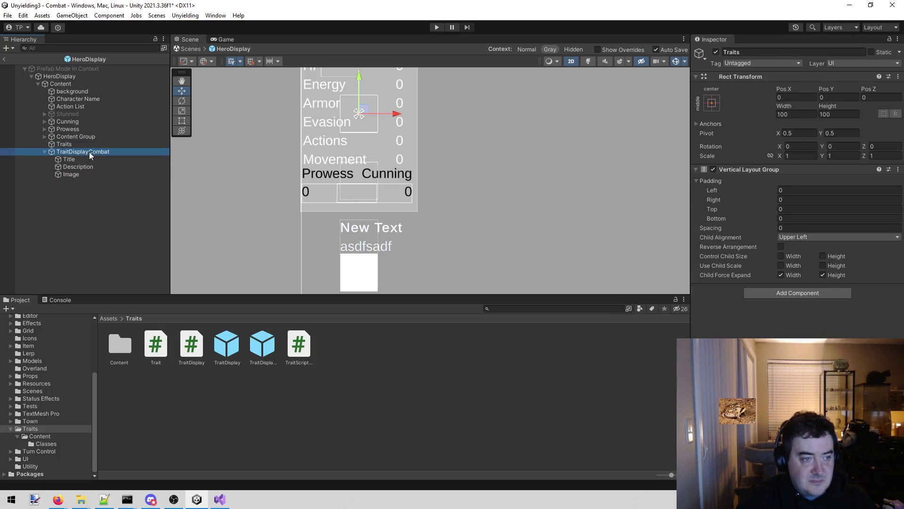
click(69, 220)
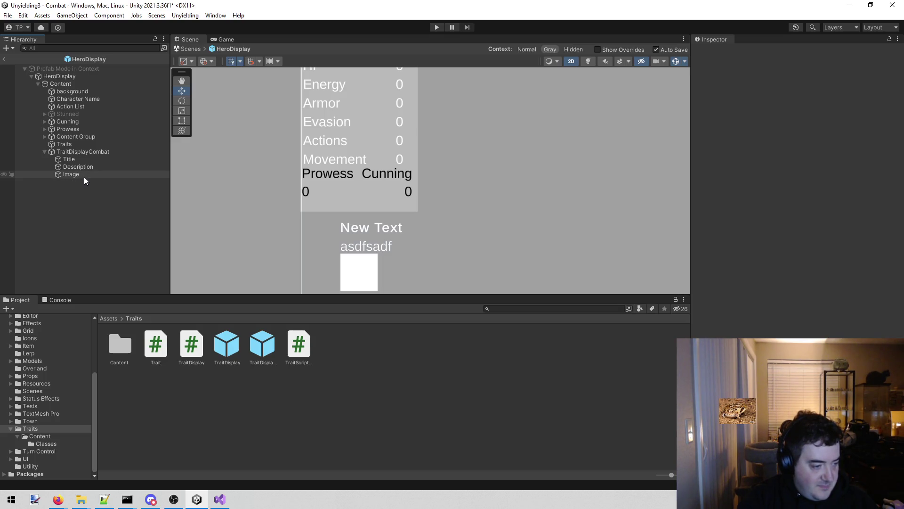
Move the Image out to sit after Traits and raise its box closer to the text.
drag(77, 173, 100, 152)
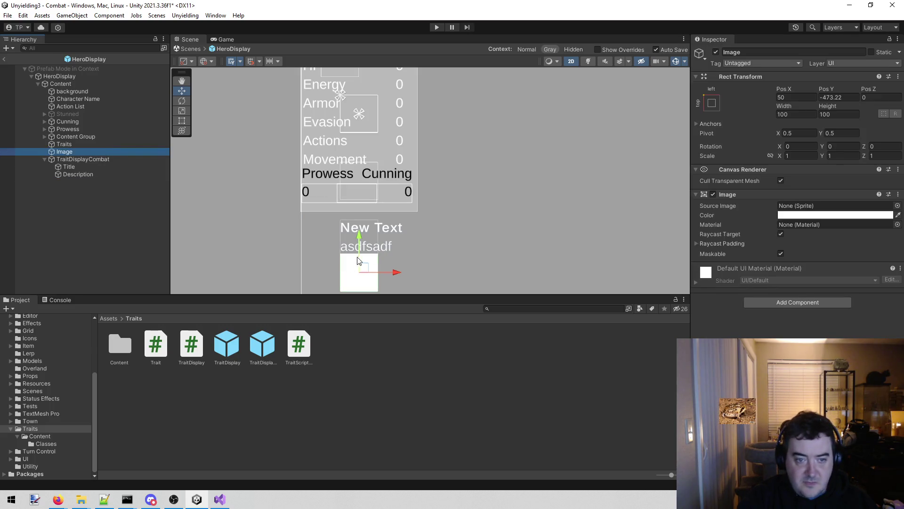
scroll(386, 253, down, 2)
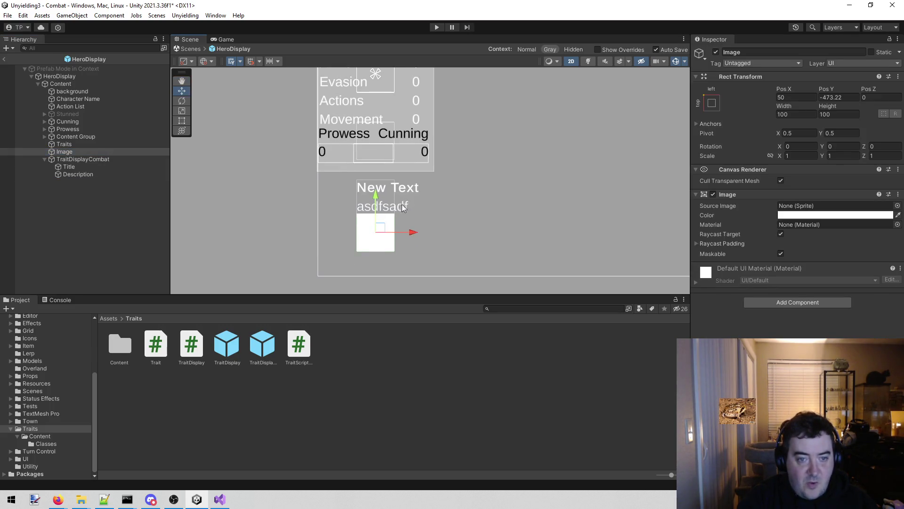
scroll(368, 203, up, 1)
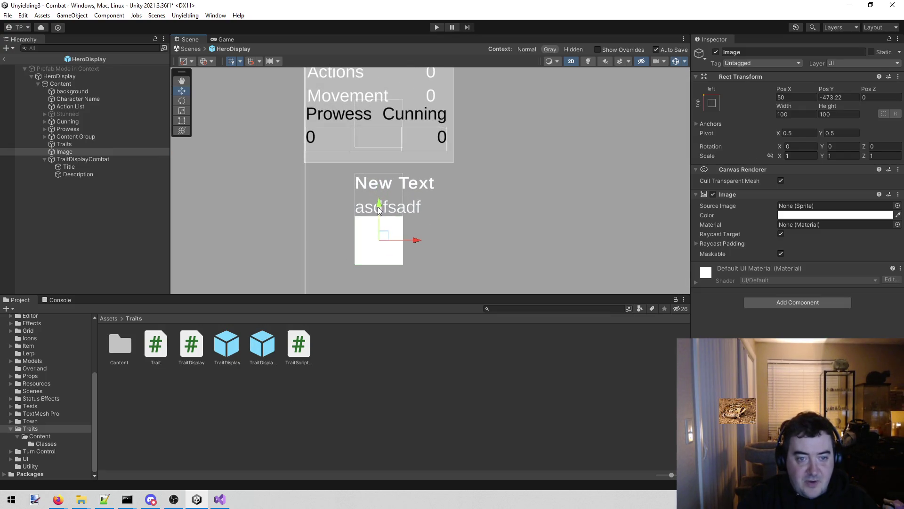
drag(380, 199, 383, 154)
Make the Image semi-transparent grey and nest it in TraitDisplayCombat above Title.
key(r)
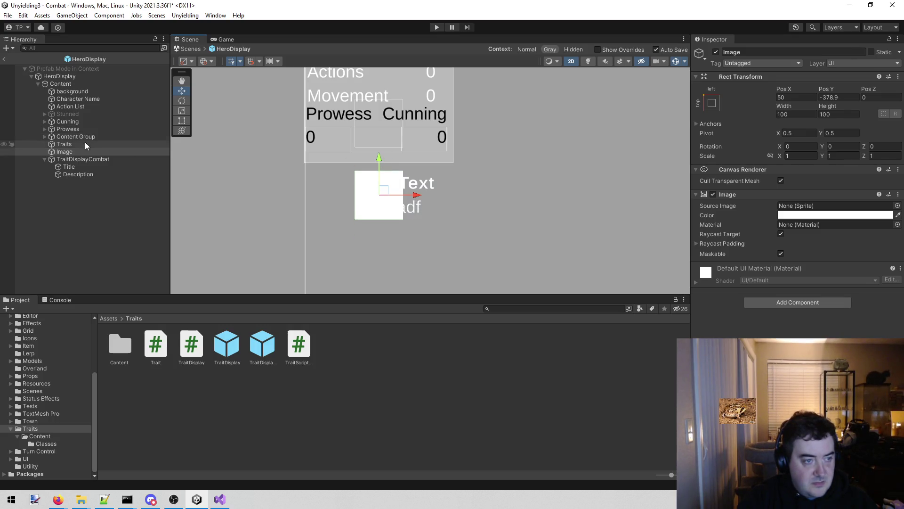
click(82, 150)
key(t)
scroll(365, 186, up, 1)
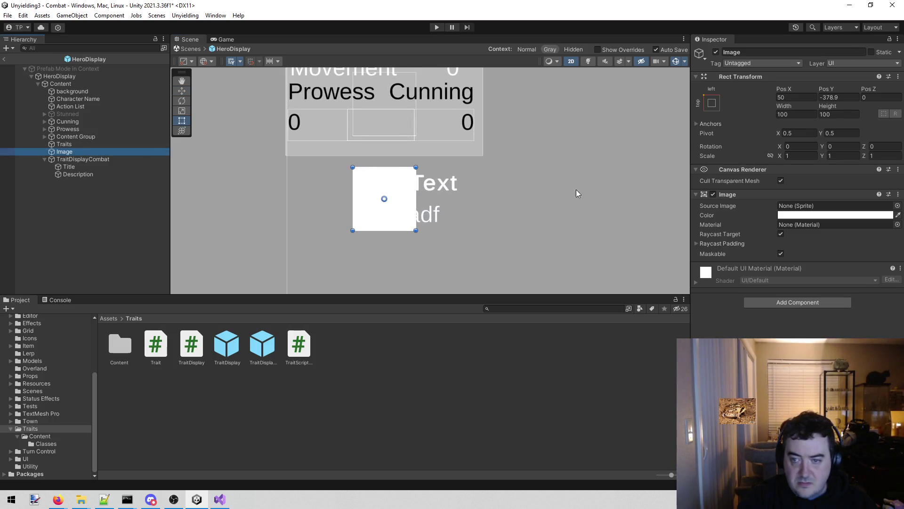
scroll(574, 193, down, 1)
click(873, 216)
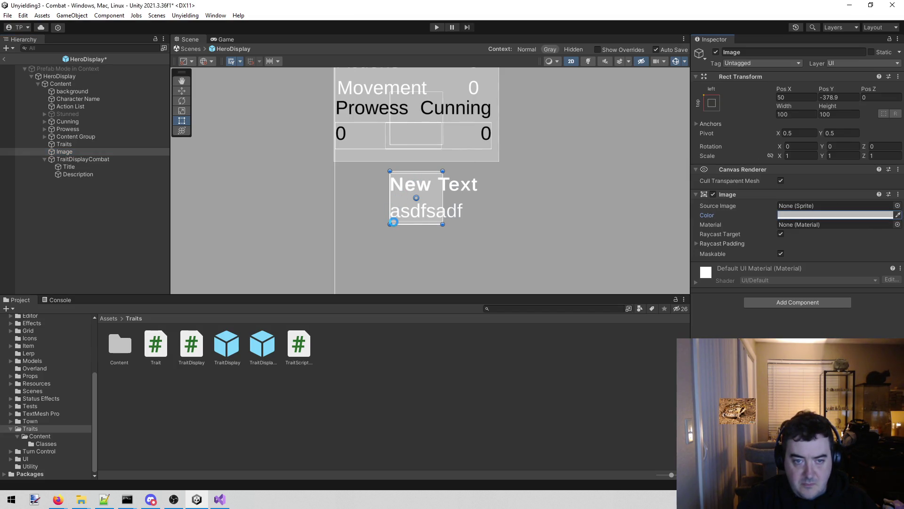
drag(83, 151, 79, 163)
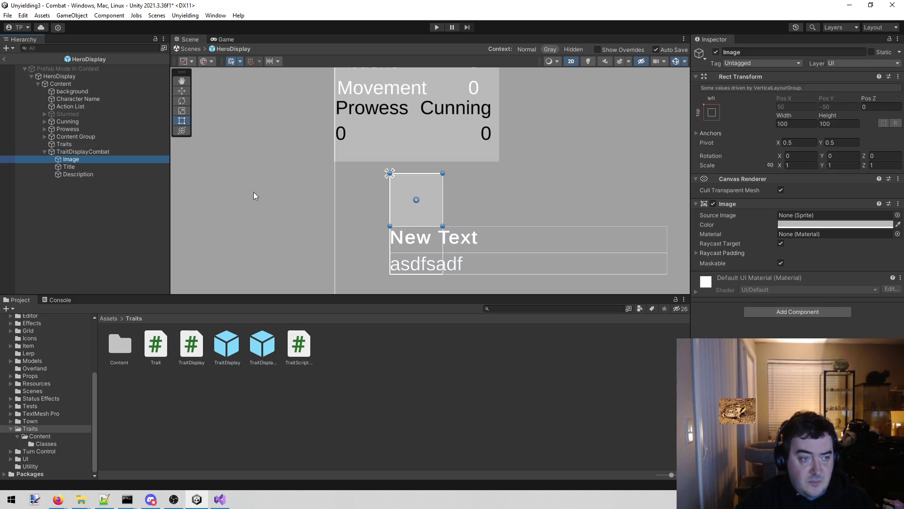
Nest the Title and Description texts inside the Image.
click(77, 165)
shift+click(76, 171)
drag(75, 174, 83, 158)
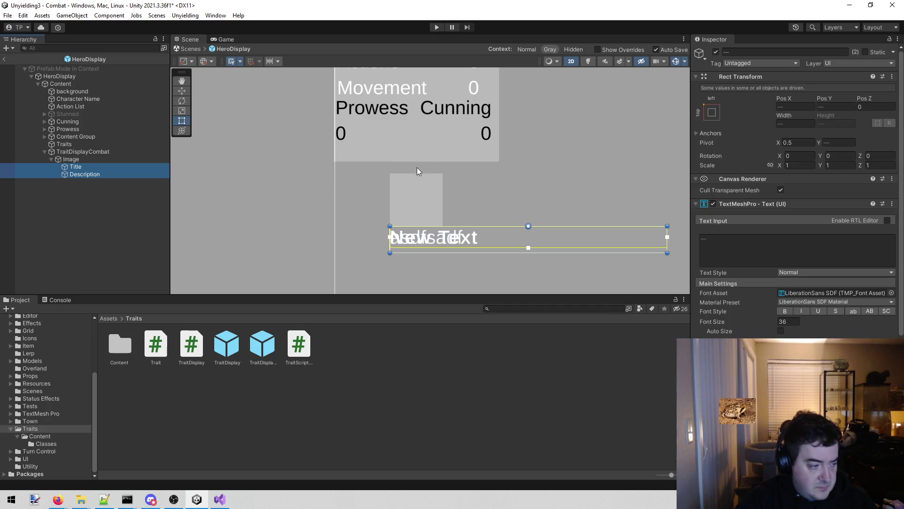
scroll(315, 169, down, 3)
scroll(320, 168, up, 2)
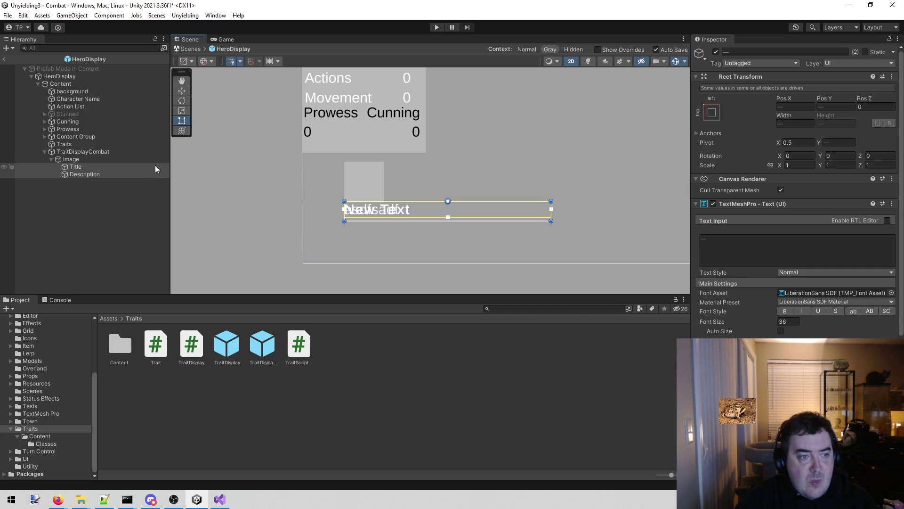
Add a Vertical Layout Group component to the Image.
click(86, 159)
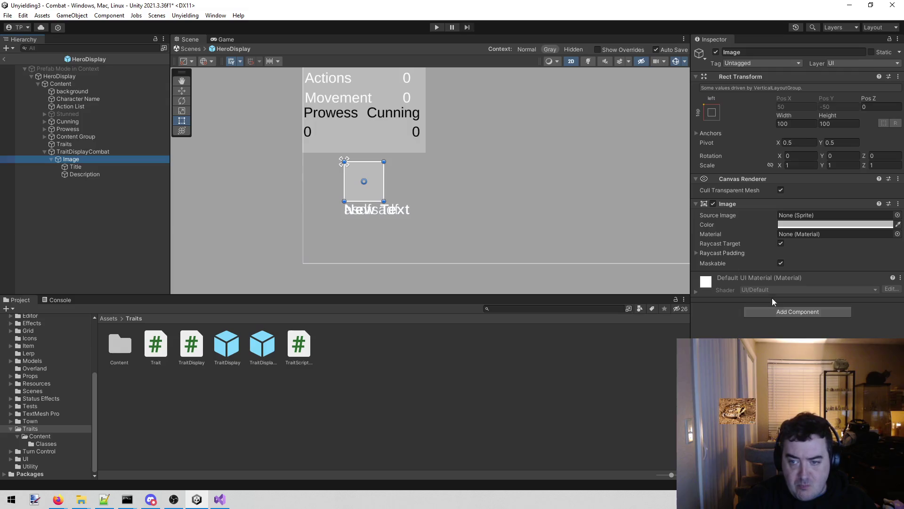
click(792, 316)
text(ver)
key(Return)
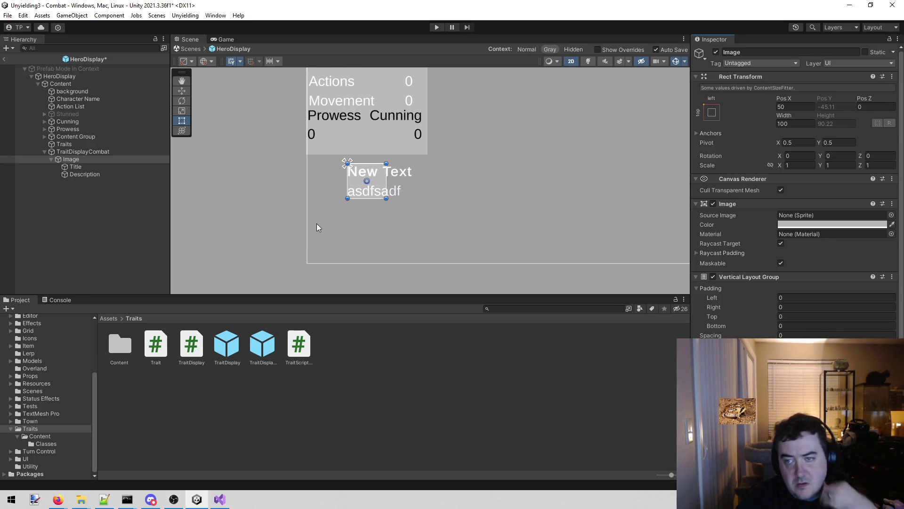
Set the Vertical Layout Group's top and bottom padding to 5.
scroll(320, 226, up, 2)
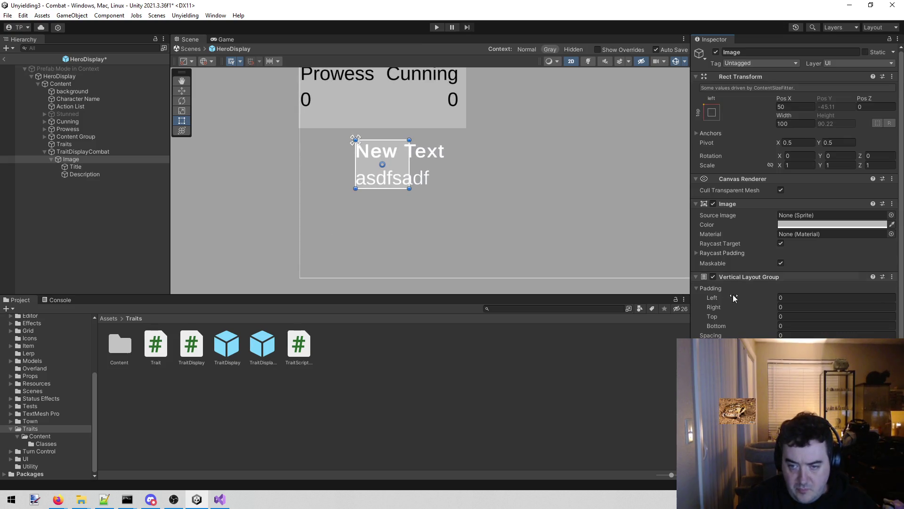
click(797, 317)
text(5)
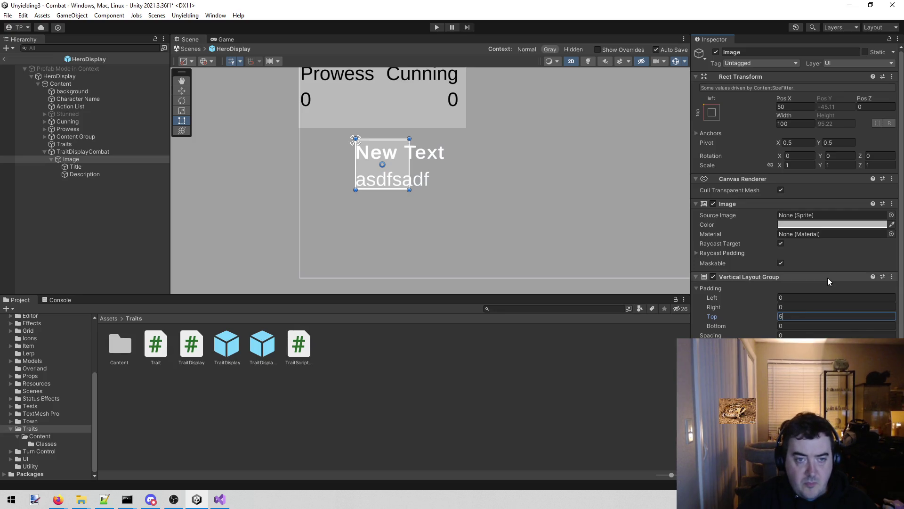
key(Tab)
text(5)
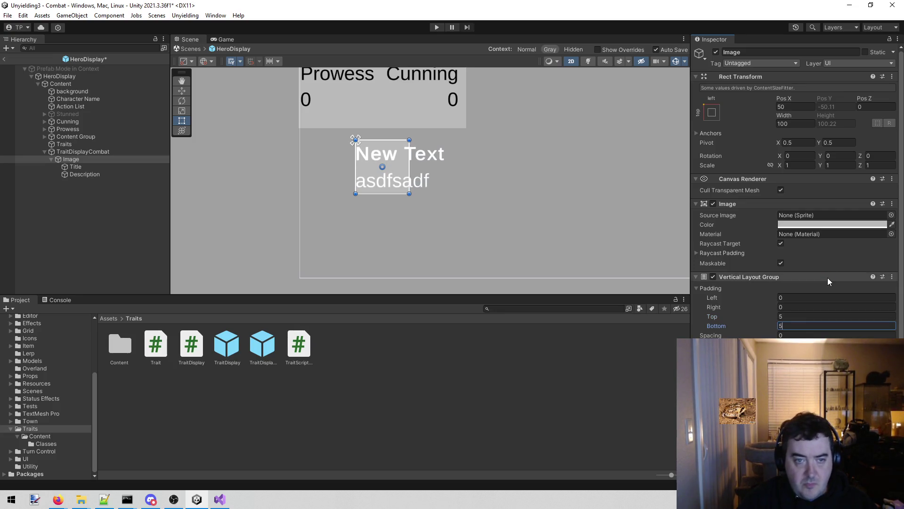
key(Return)
Widen the trait entry's background box by dragging its edge.
scroll(328, 206, up, 2)
drag(328, 206, 269, 202)
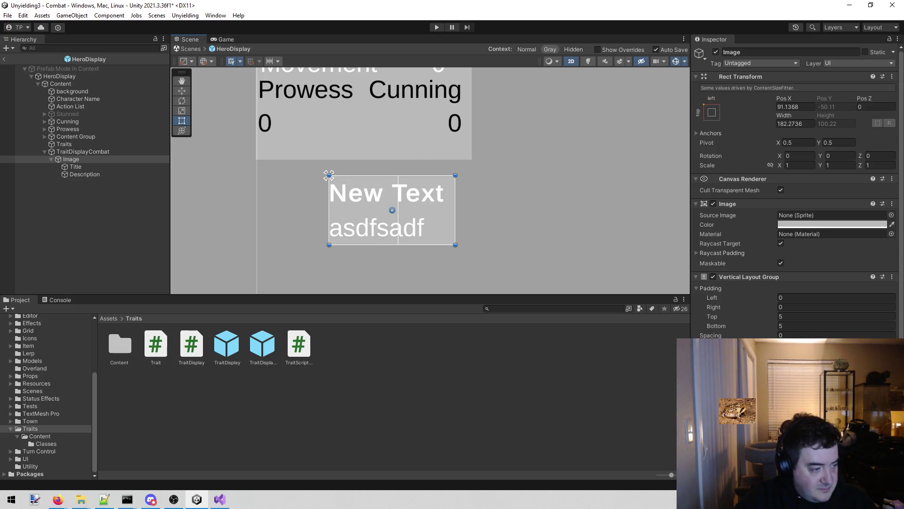
key(alt+Tab)
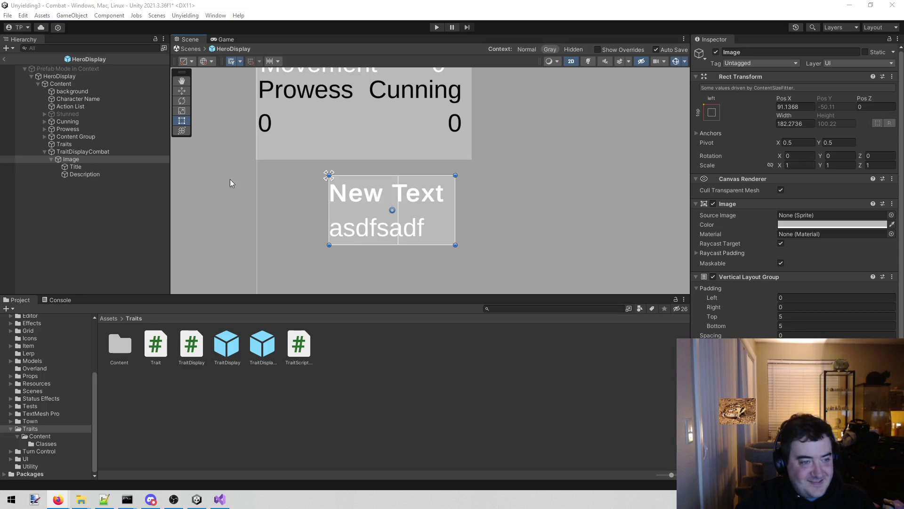
click(127, 145)
Shift the trait entry left under the stats and widen its Image background to about 313 units.
click(101, 152)
key(w)
drag(403, 177, 329, 182)
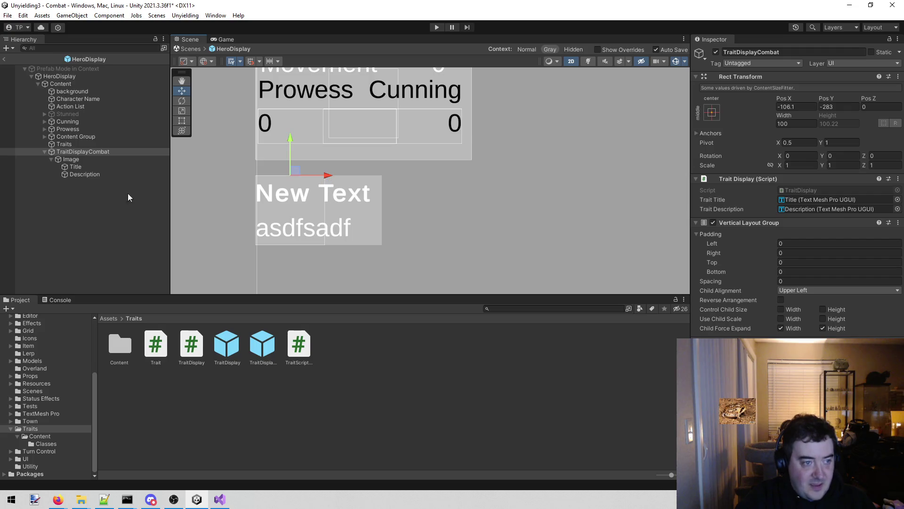
click(110, 157)
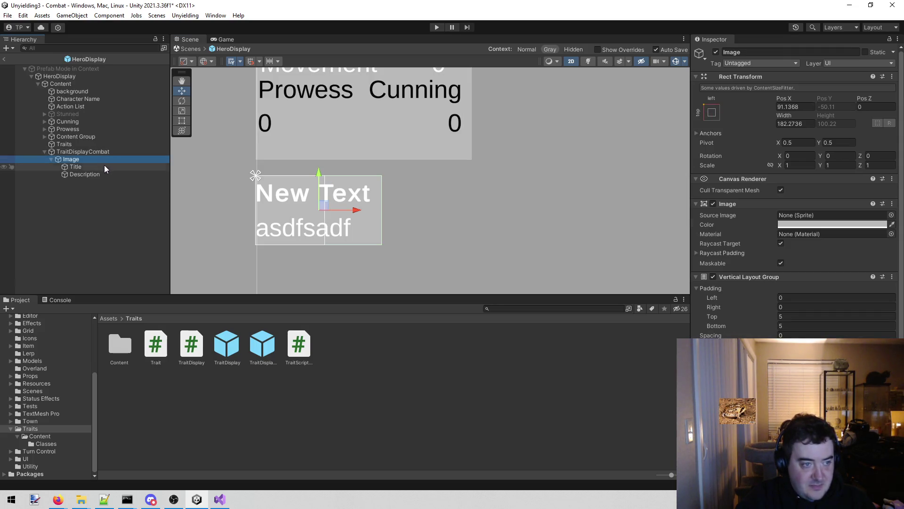
key(t)
drag(382, 202, 473, 211)
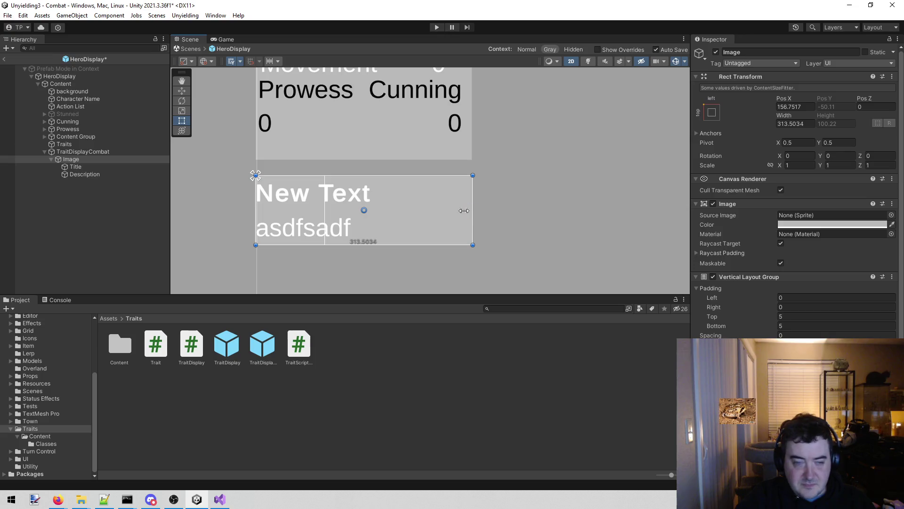
Move the trait entry up toward the stats panel and check the Title and Description texts.
click(140, 152)
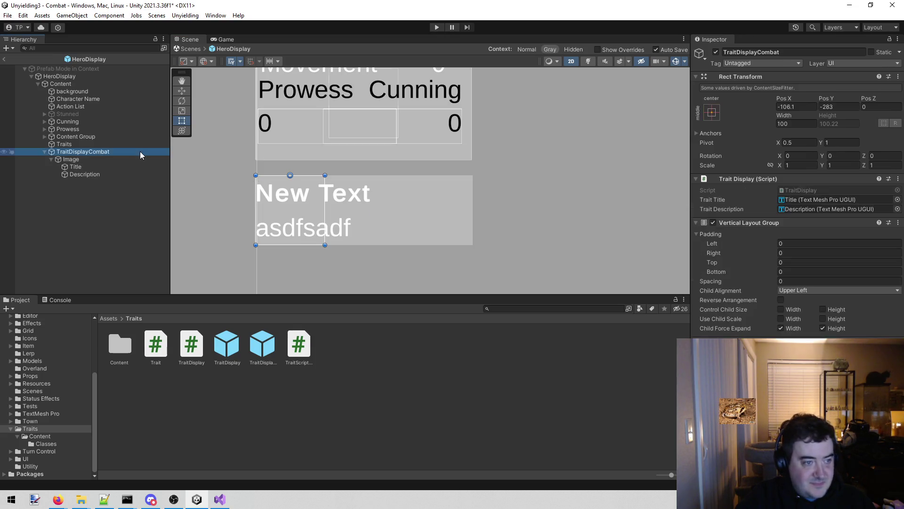
key(w)
drag(290, 136, 295, 122)
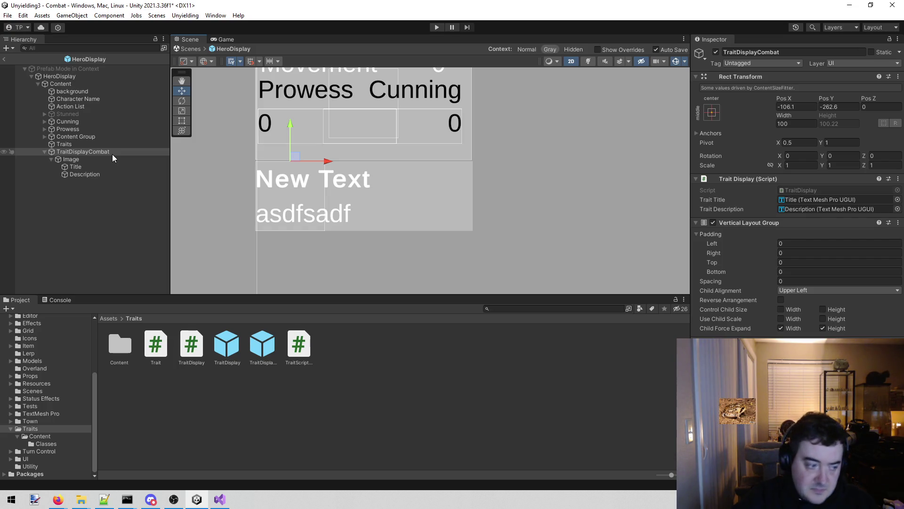
click(83, 161)
click(87, 166)
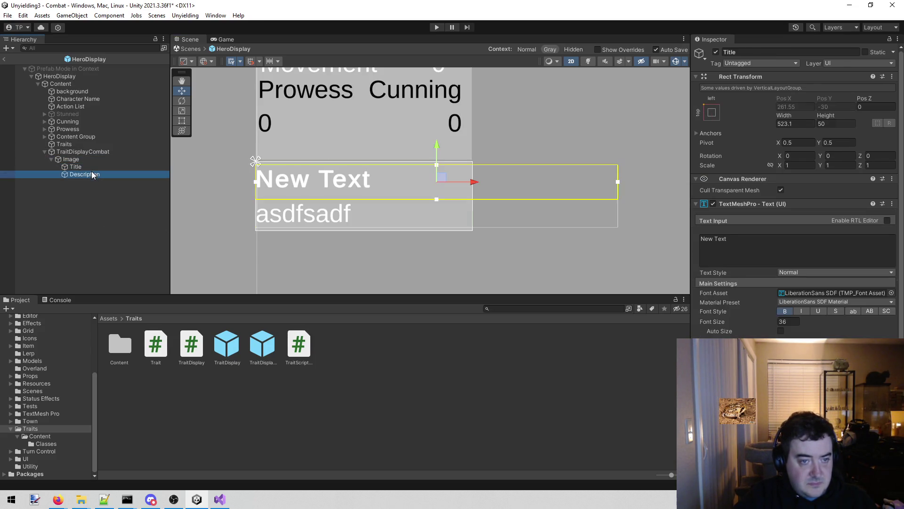
click(91, 160)
click(91, 155)
click(91, 165)
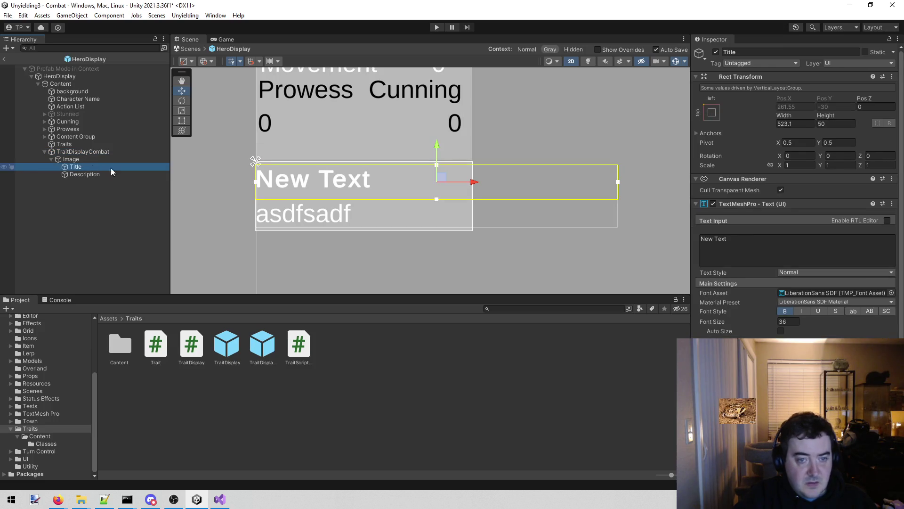
click(113, 173)
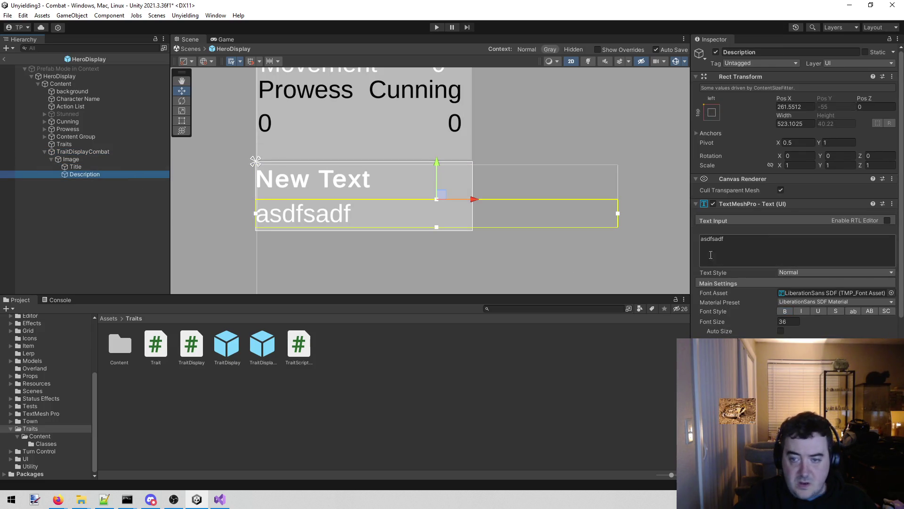
Delete all of the Description's placeholder asdf text so the field is empty.
click(753, 243)
click(751, 242)
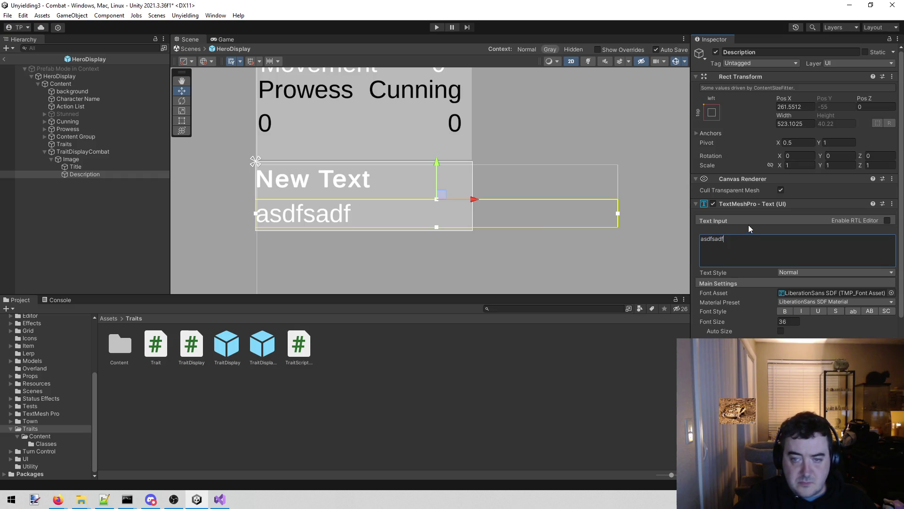
key(Return)
text(asdf)
key(Return)
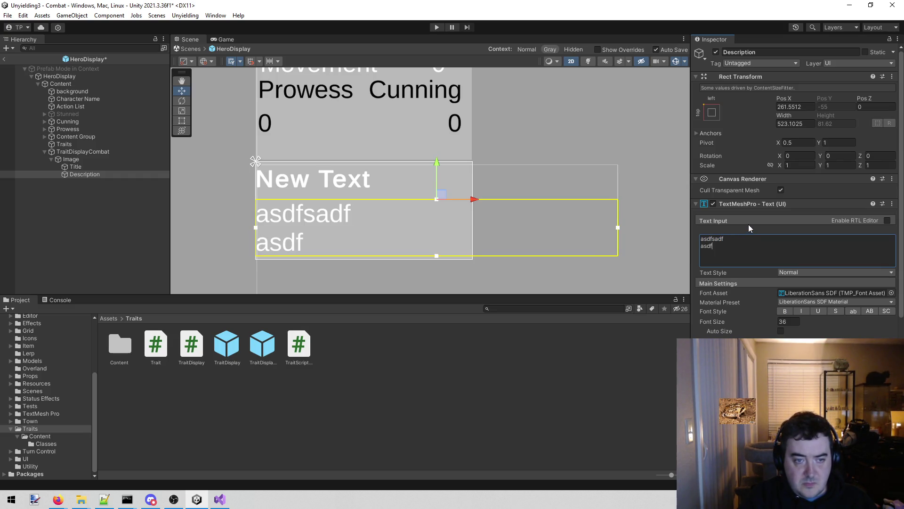
text(asdf)
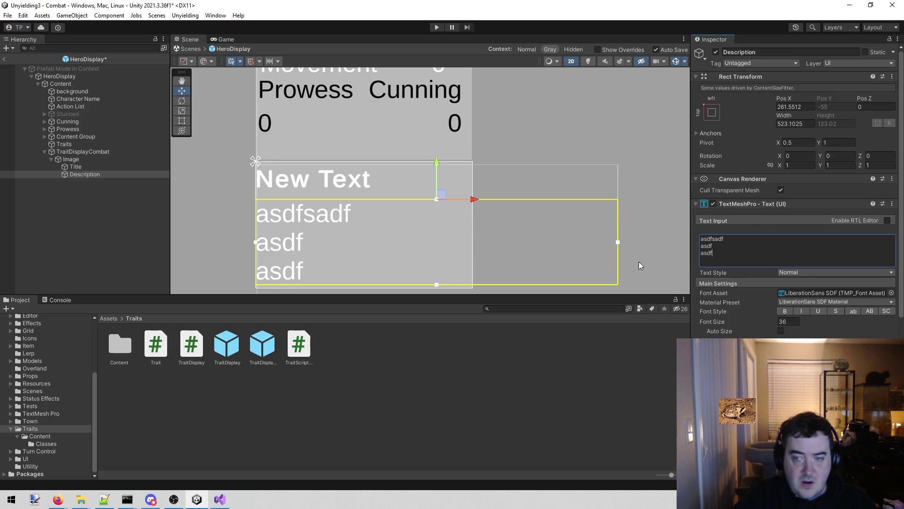
mouse_move(744, 258)
mouse_down()
mouse_move(693, 239)
mouse_move(677, 248)
mouse_up()
key(BackSpace)
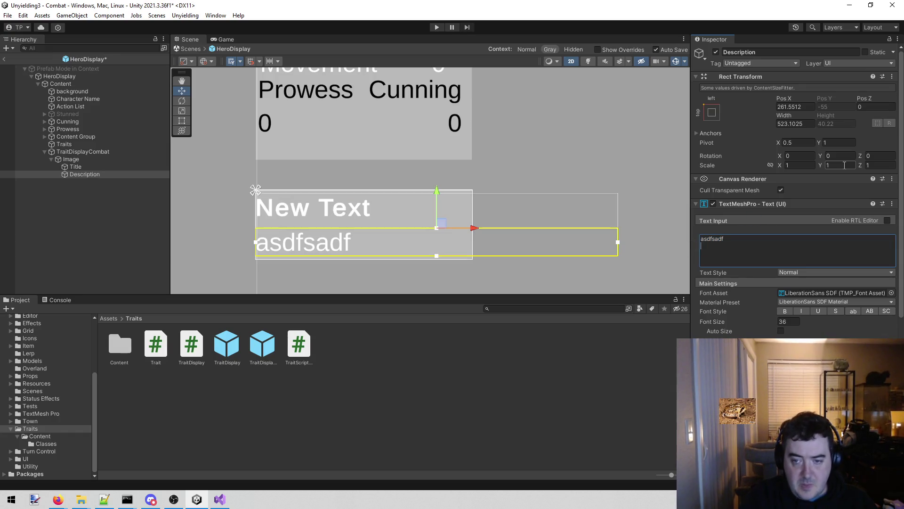
key(ctrl+a)
key(BackSpace)
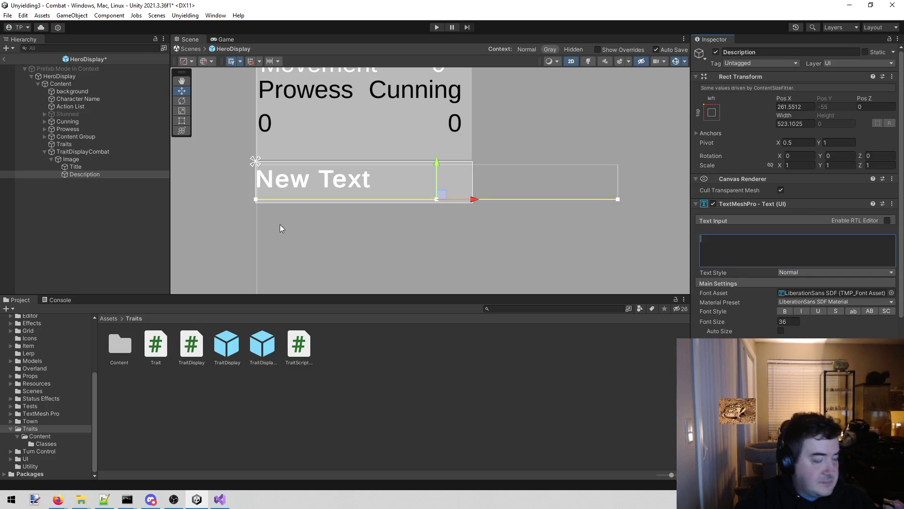
scroll(275, 193, down, 4)
scroll(267, 191, up, 2)
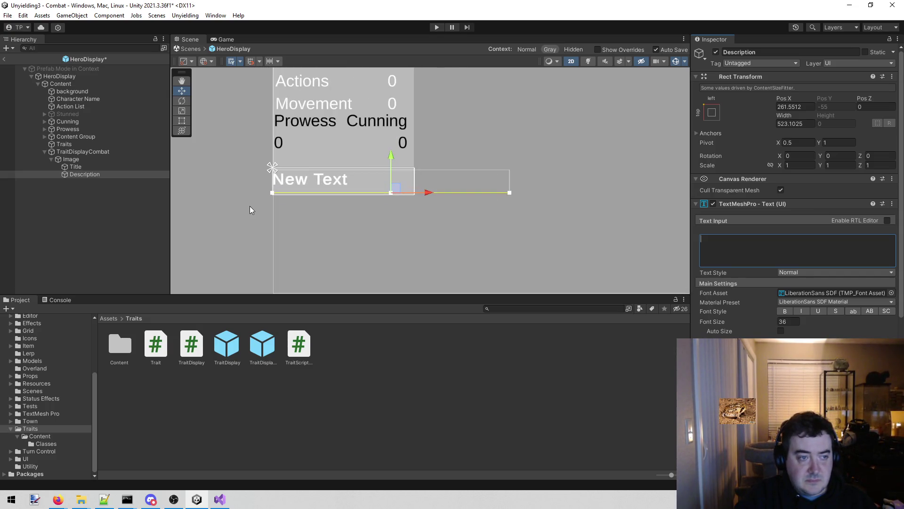
Drag TraitDisplayCombat into the Traits folder to create a prefab.
click(110, 160)
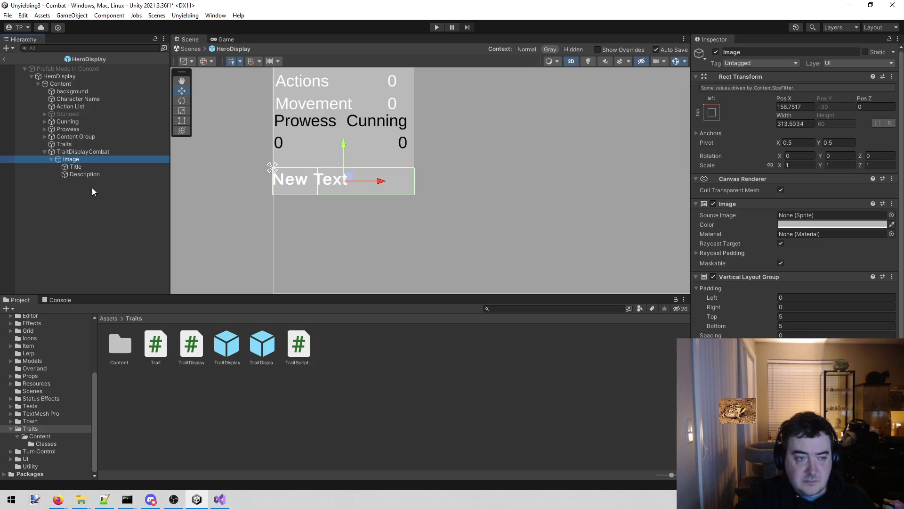
click(93, 150)
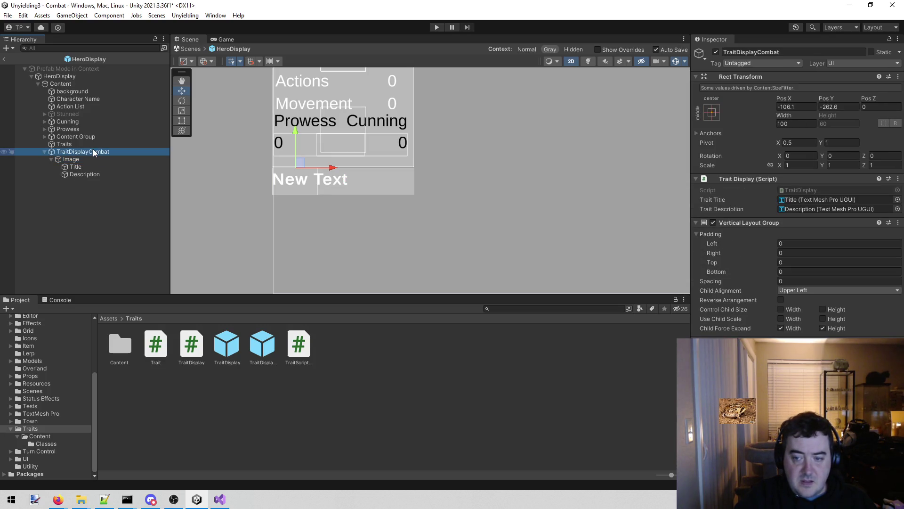
click(91, 159)
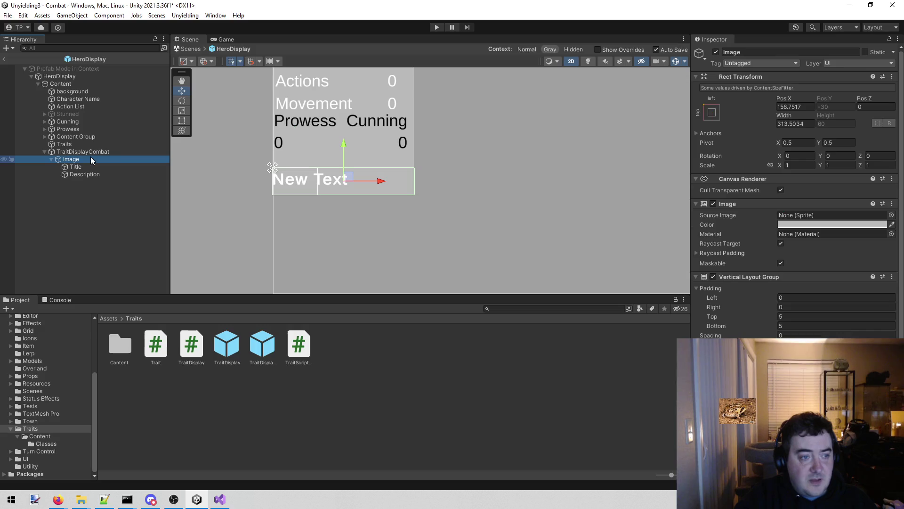
click(91, 152)
mouse_move(95, 150)
mouse_down()
mouse_move(339, 332)
mouse_move(316, 326)
mouse_up()
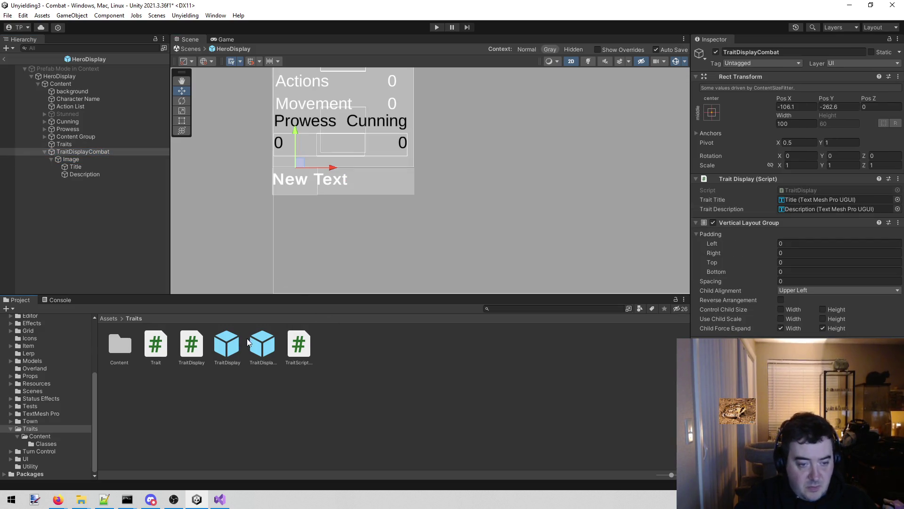
Delete the old TraitDisplayCombat prefab asset from the Traits folder.
click(265, 342)
right_click(265, 343)
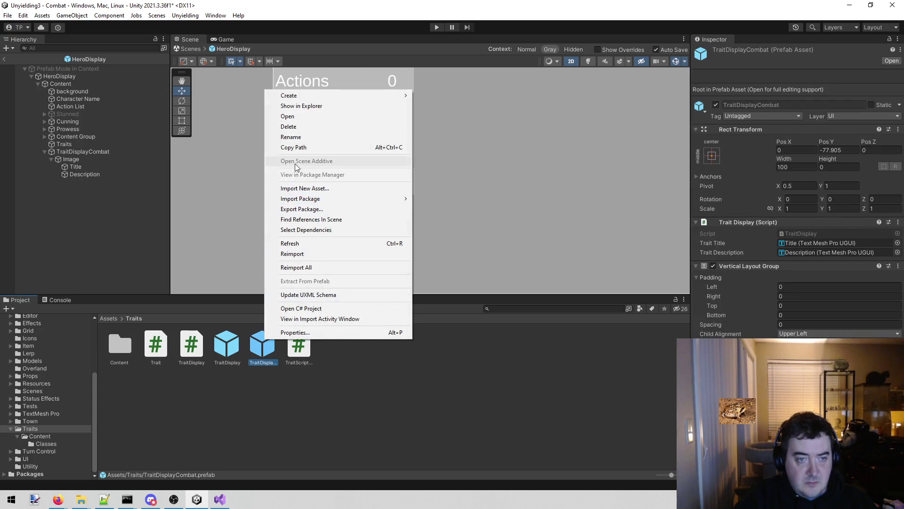
click(318, 136)
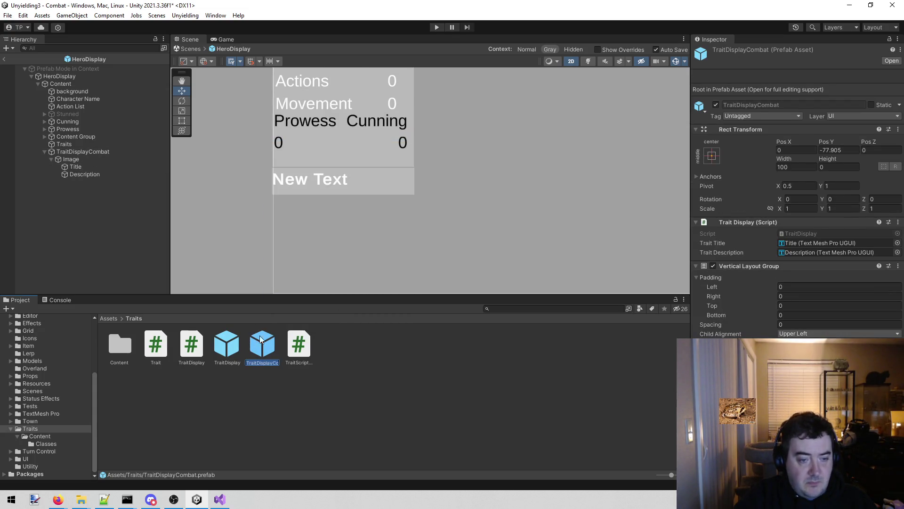
click(260, 357)
right_click(258, 336)
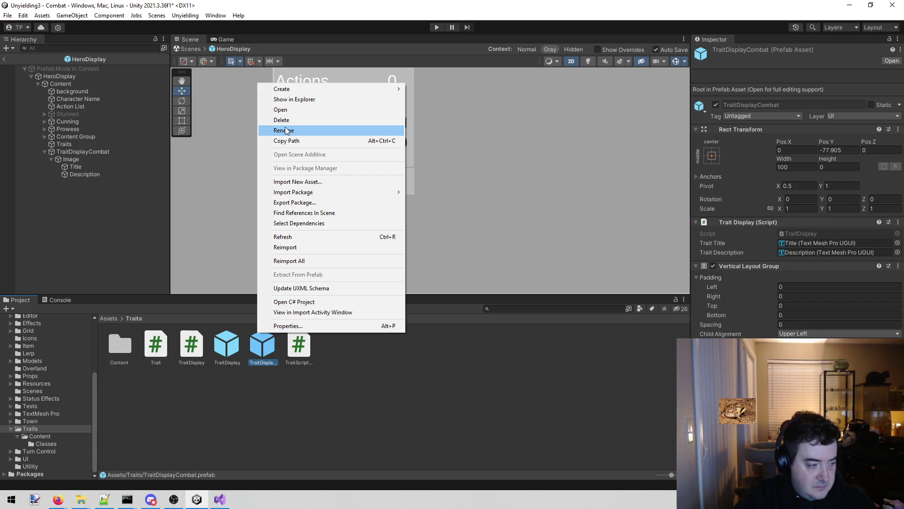
click(311, 121)
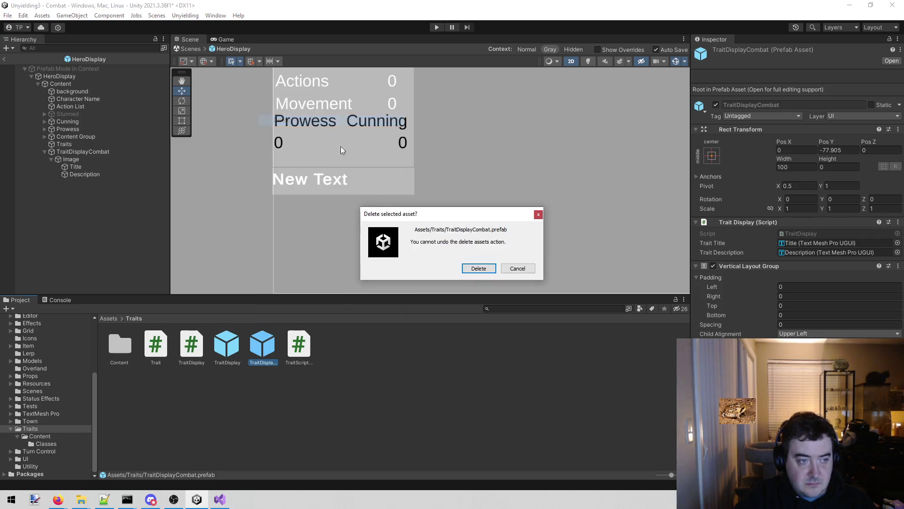
click(476, 269)
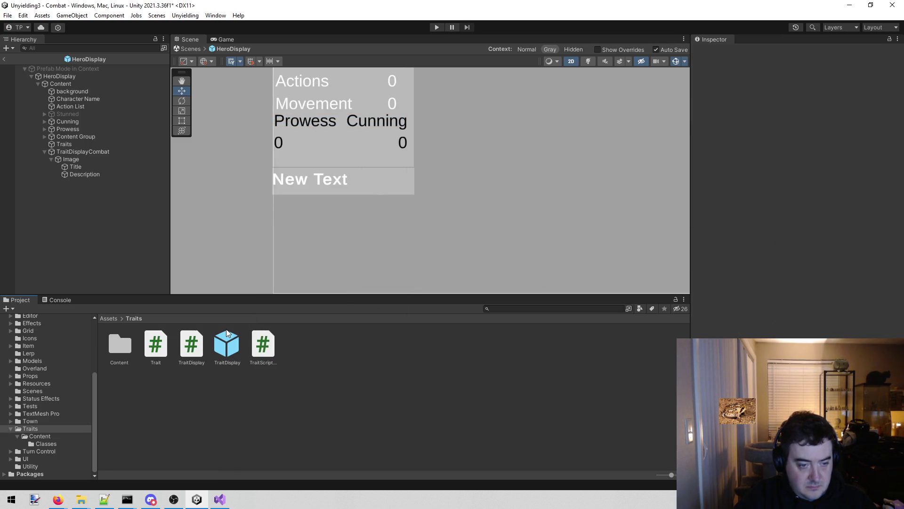
Save TraitDisplayCombat as a fresh prefab in Traits and return to the Combat scene.
click(227, 345)
click(115, 146)
click(111, 152)
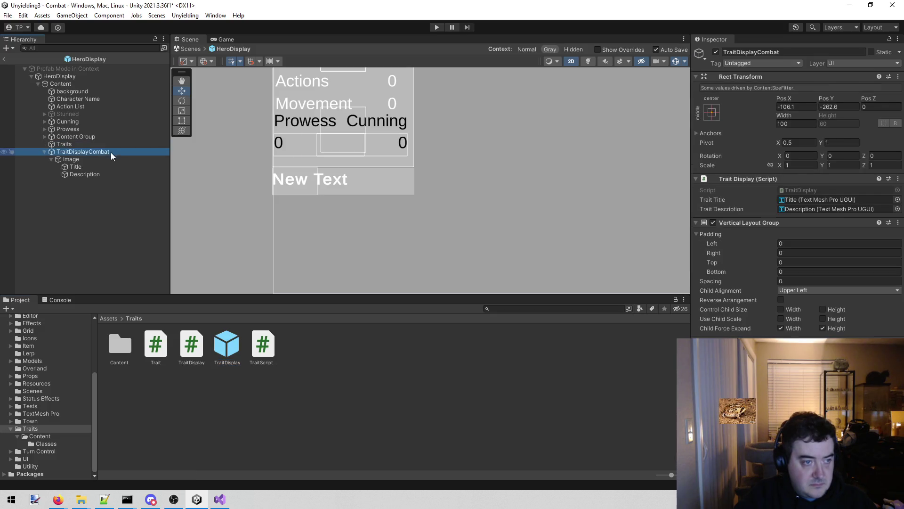
drag(99, 152, 356, 364)
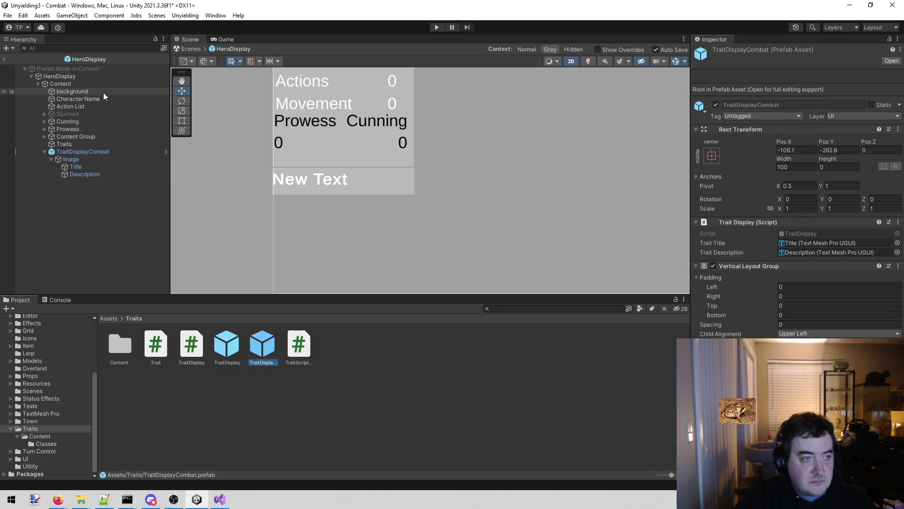
click(5, 60)
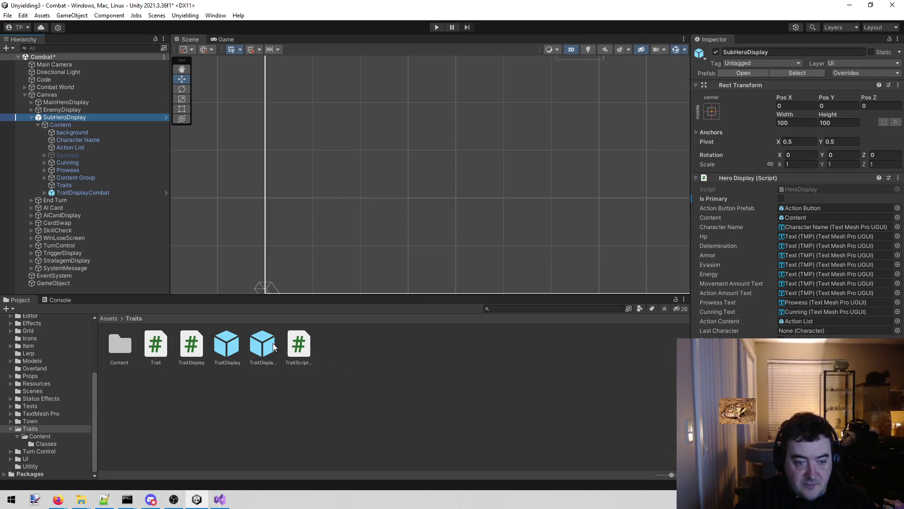
Deselect and pan the Scene view to frame the canvas with the stats panel and trait entry.
drag(262, 344, 118, 323)
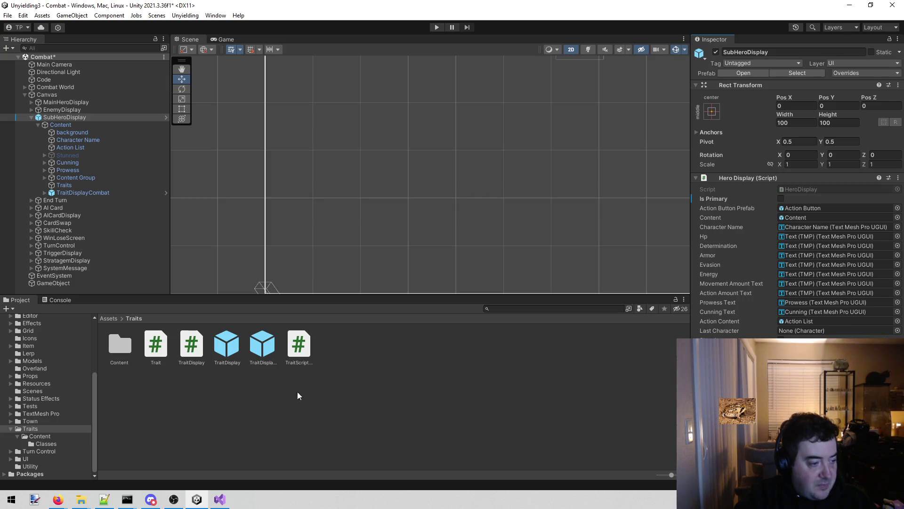
click(278, 430)
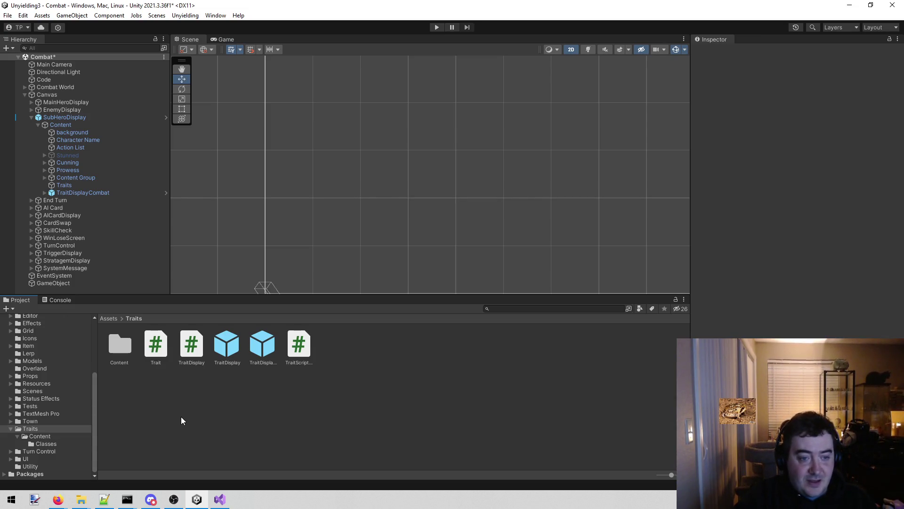
scroll(433, 190, down, 2)
mouse_move(434, 191)
mouse_down()
mouse_move(499, 137)
mouse_move(359, 201)
mouse_move(404, 123)
mouse_move(449, 121)
mouse_move(441, 148)
mouse_up()
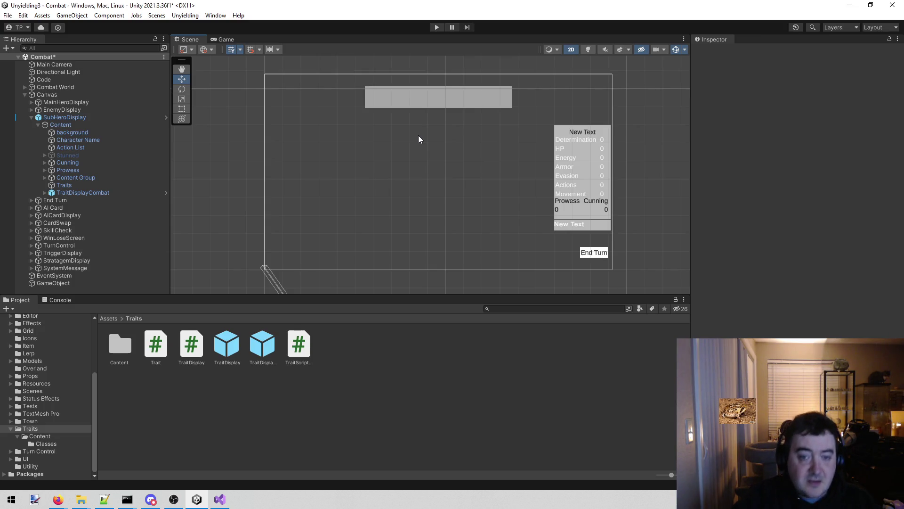
click(115, 191)
Delete TraitDisplayCombat inside the HeroDisplay prefab, return to the Combat scene, and enter Play mode.
right_click(115, 191)
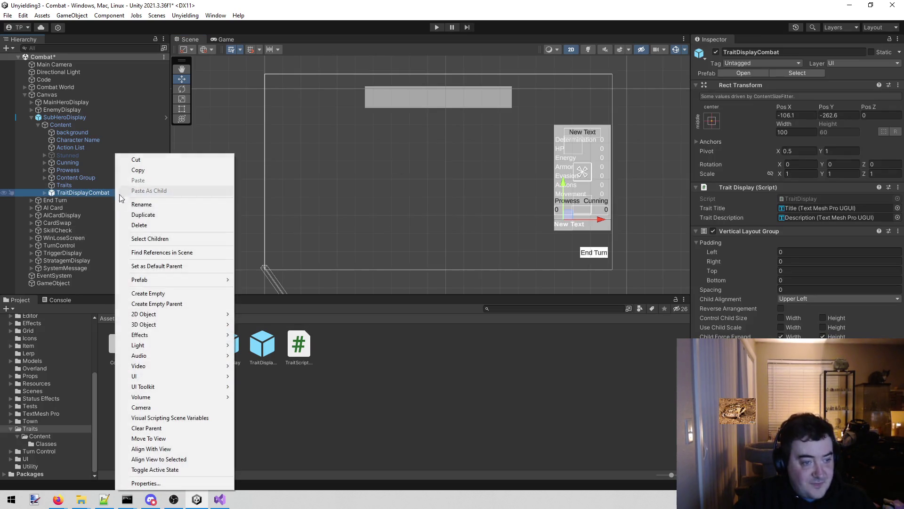
click(157, 230)
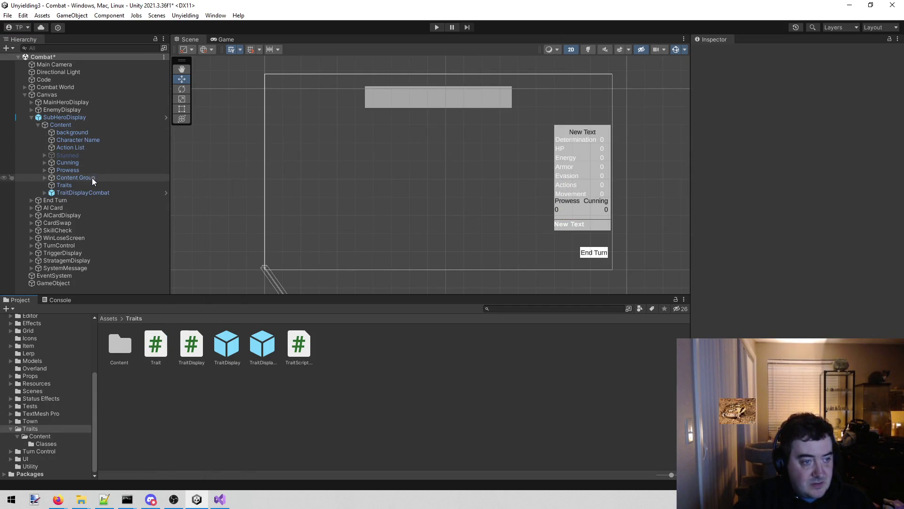
click(100, 117)
click(754, 72)
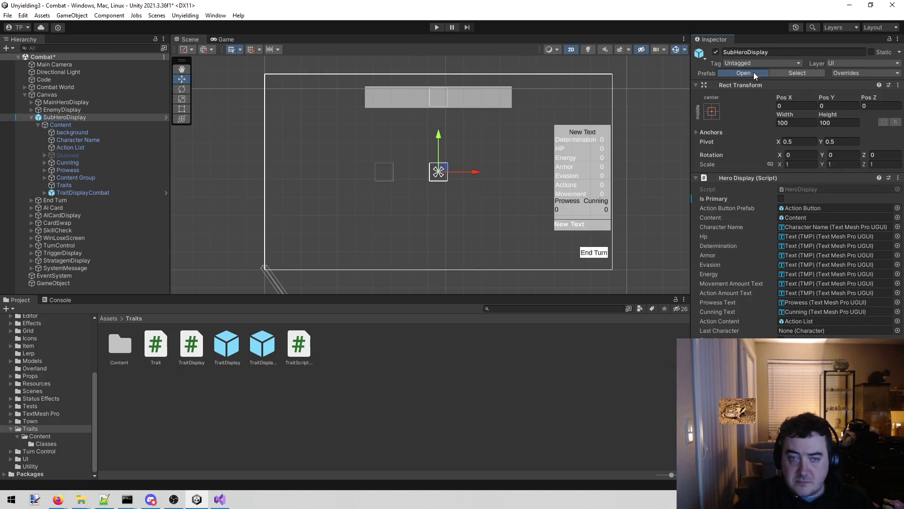
right_click(120, 152)
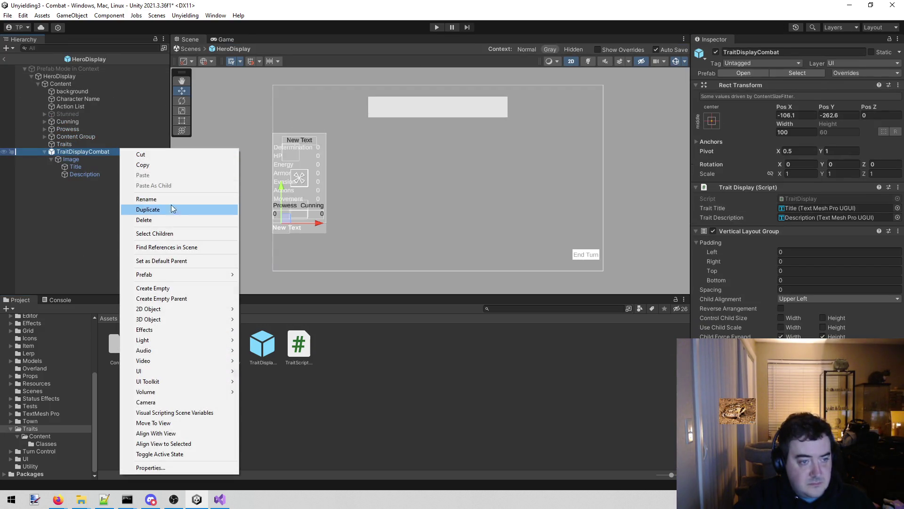
click(169, 220)
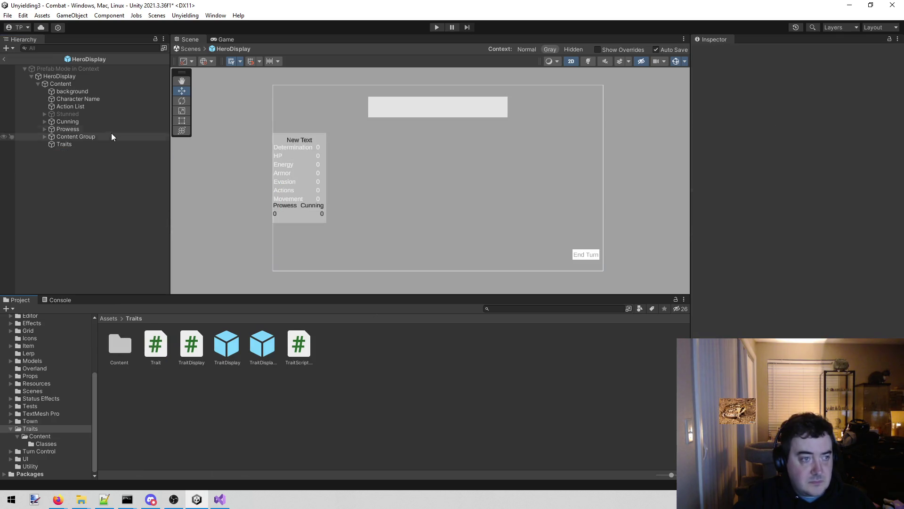
click(9, 59)
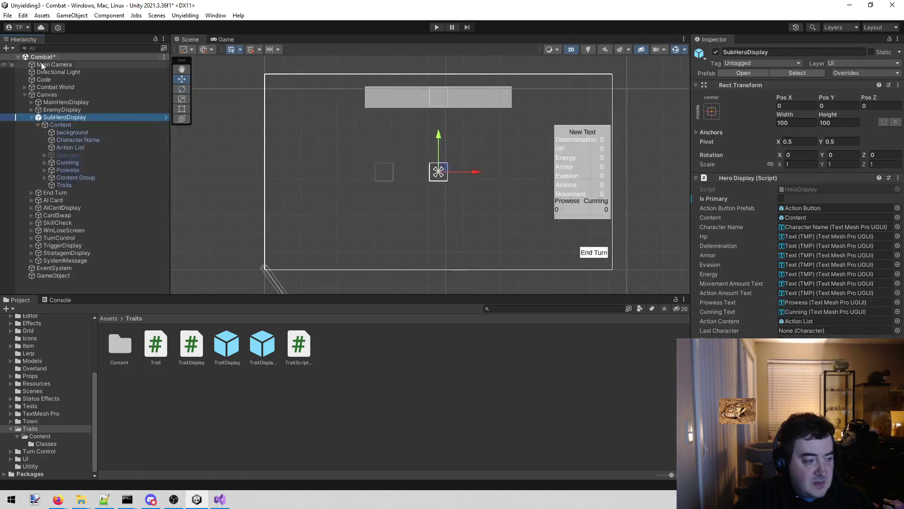
click(435, 28)
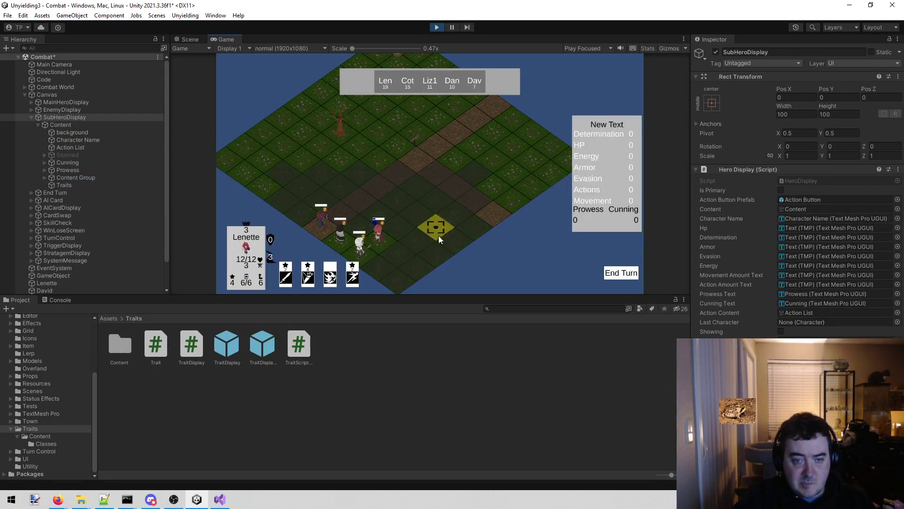
Expand Traits and move it to about X -106, Y -372 below Cotton's stats.
mouse_move(382, 242)
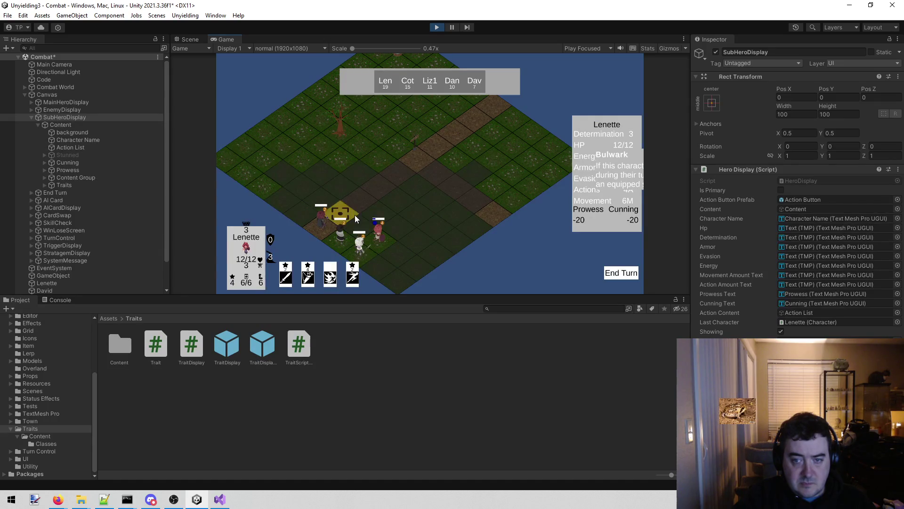
mouse_move(352, 248)
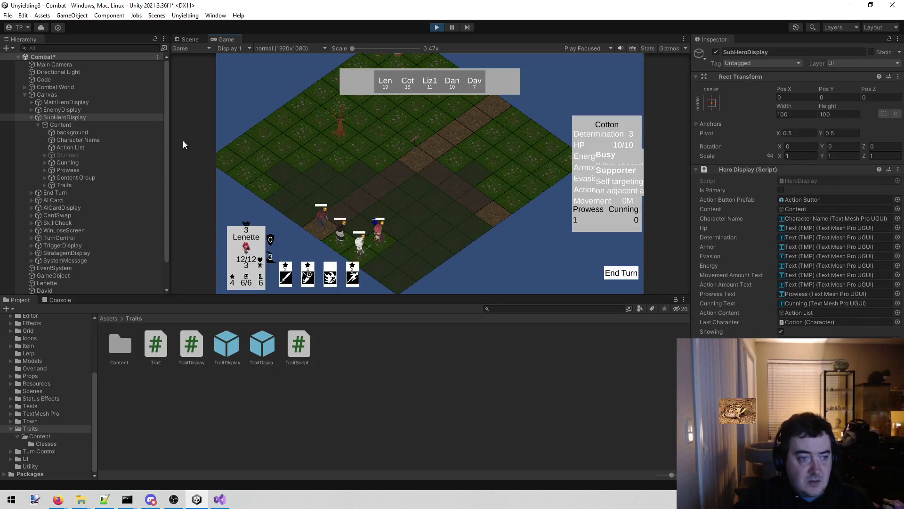
click(94, 184)
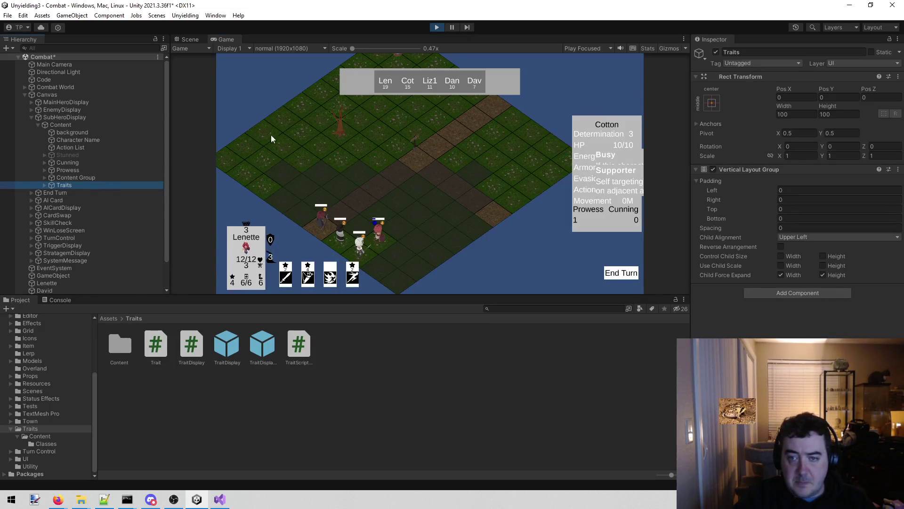
click(44, 186)
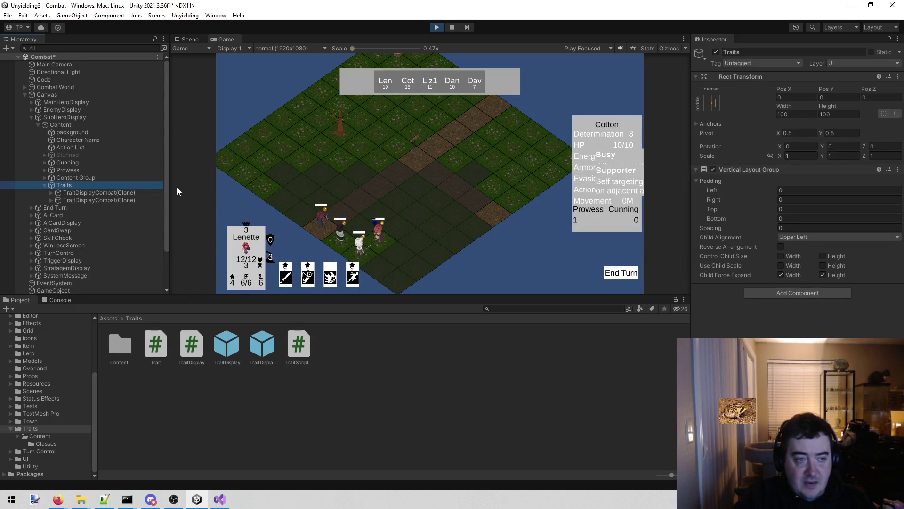
mouse_move(776, 89)
mouse_down()
mouse_move(628, 95)
mouse_move(145, 38)
mouse_move(68, 47)
mouse_up()
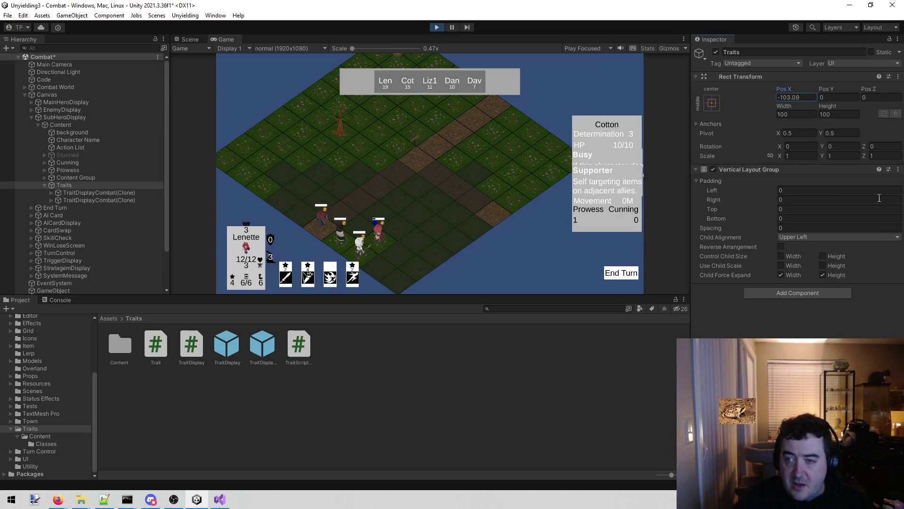
mouse_move(827, 90)
mouse_down()
mouse_move(142, 182)
mouse_move(478, 307)
mouse_move(692, 190)
mouse_move(479, 166)
mouse_move(488, 164)
mouse_up()
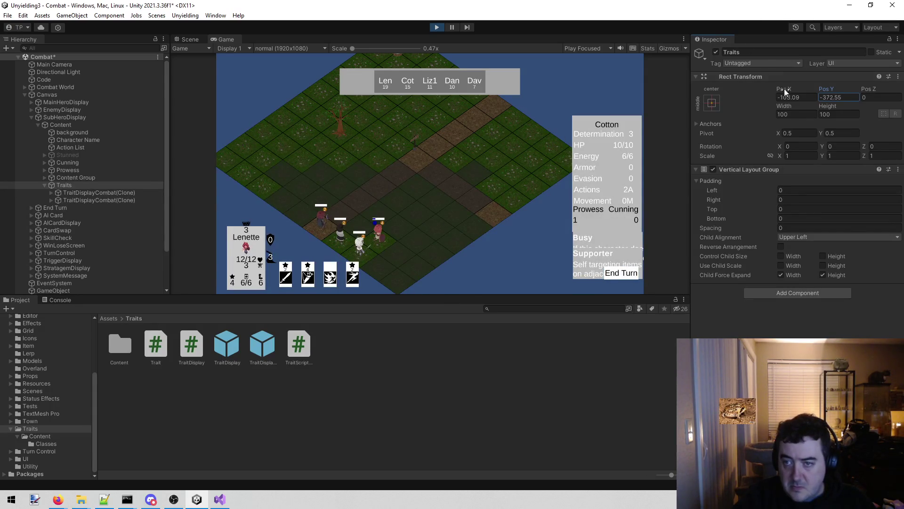
drag(782, 87, 732, 88)
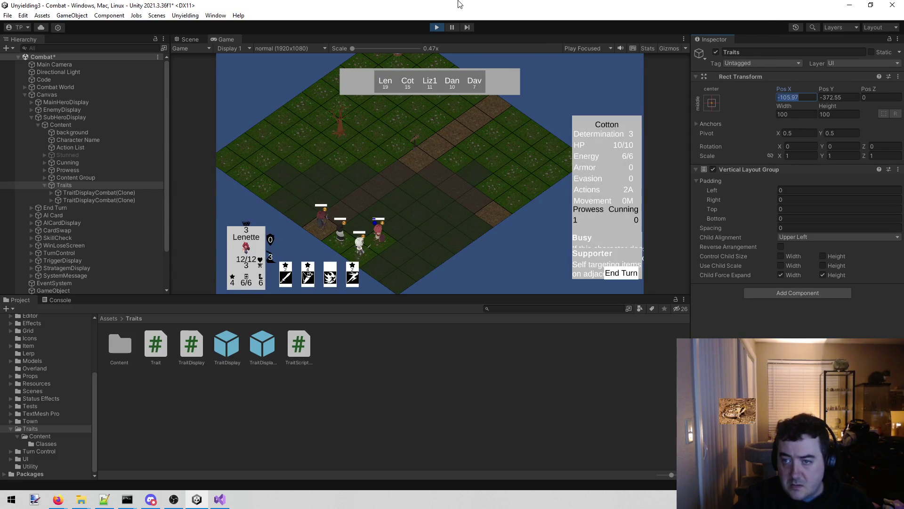
Exit Play mode, set the Traits list Pos Y to -372, and save the Combat scene.
click(437, 27)
click(790, 96)
text(-105.97)
key(Escape)
click(847, 97)
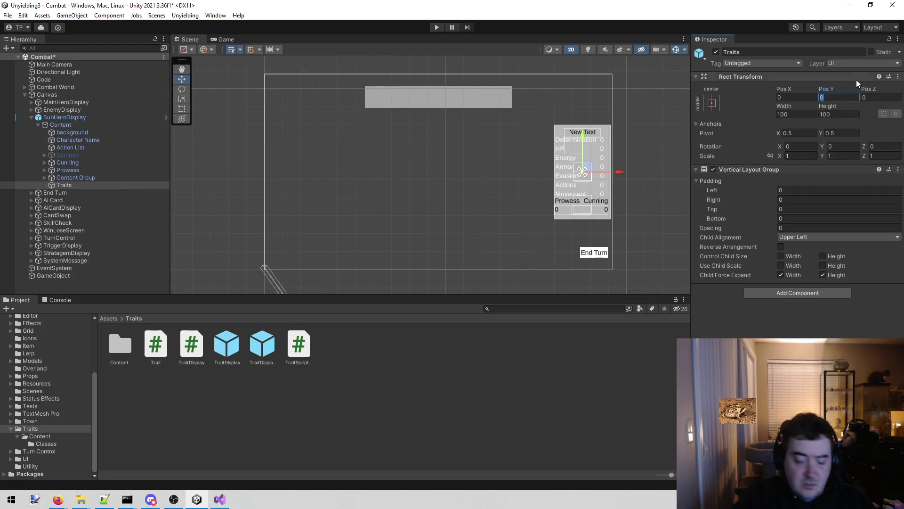
text(-372)
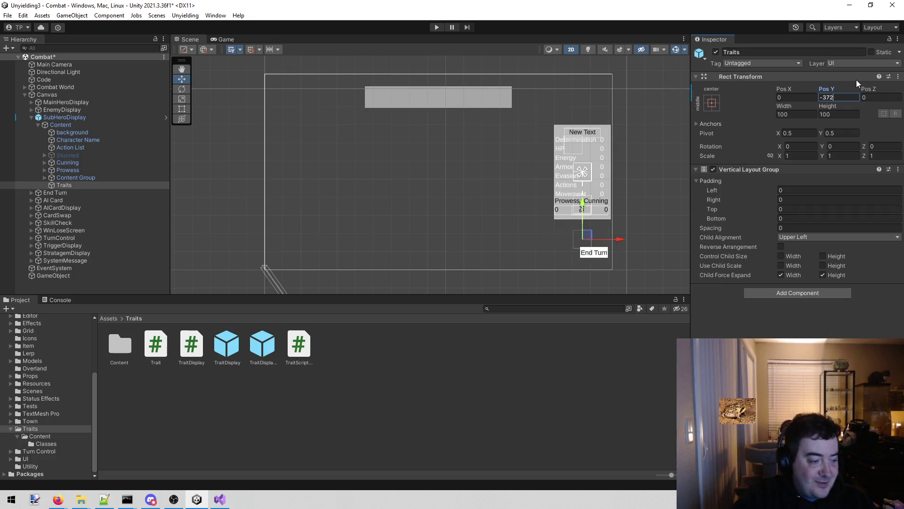
key(ctrl+s)
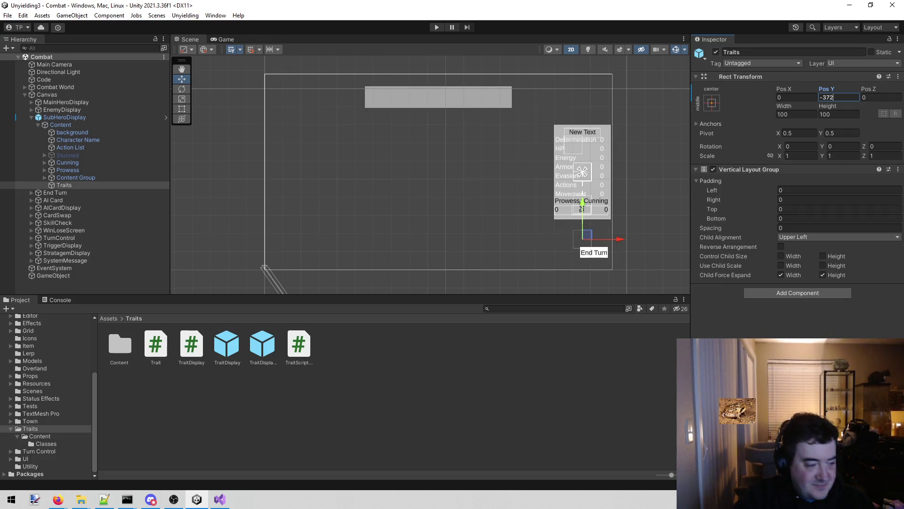
Raise SubHeroDisplay to the canvas top, deactivate its Content object, and save.
click(90, 117)
drag(440, 138, 443, 94)
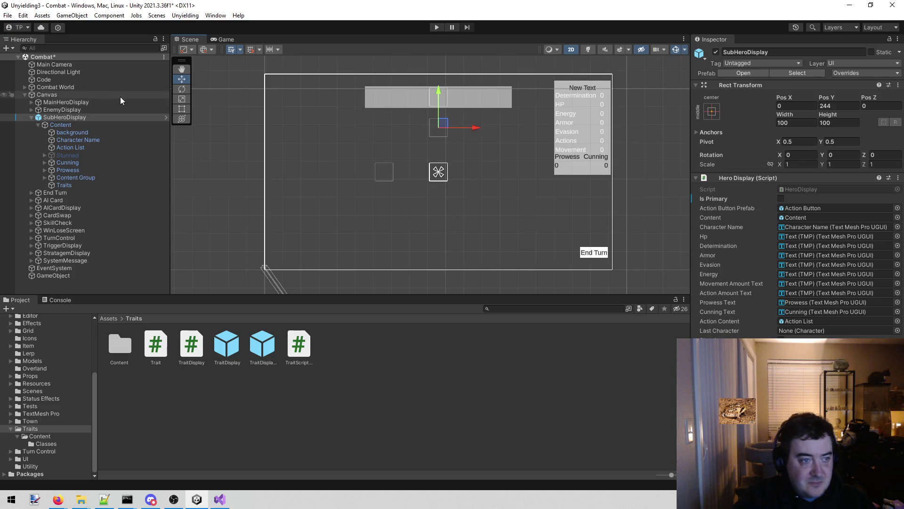
click(114, 124)
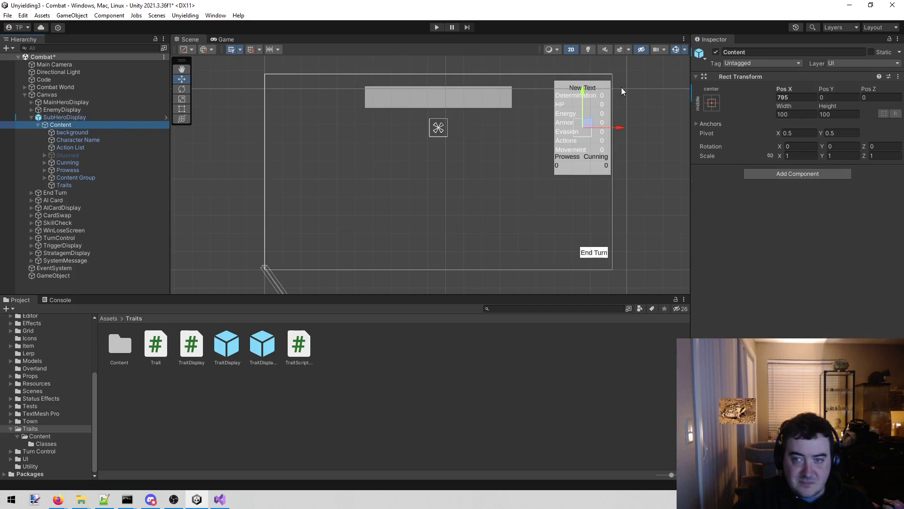
click(723, 51)
click(716, 51)
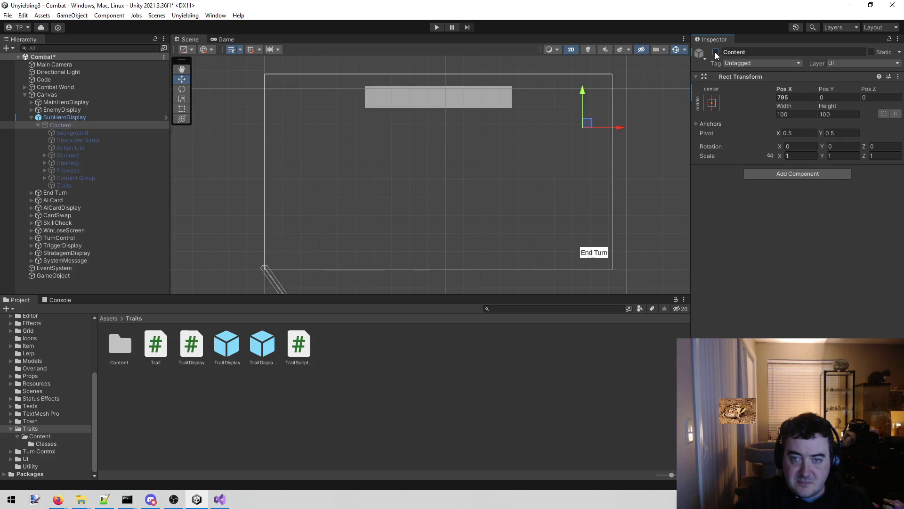
key(ctrl+s)
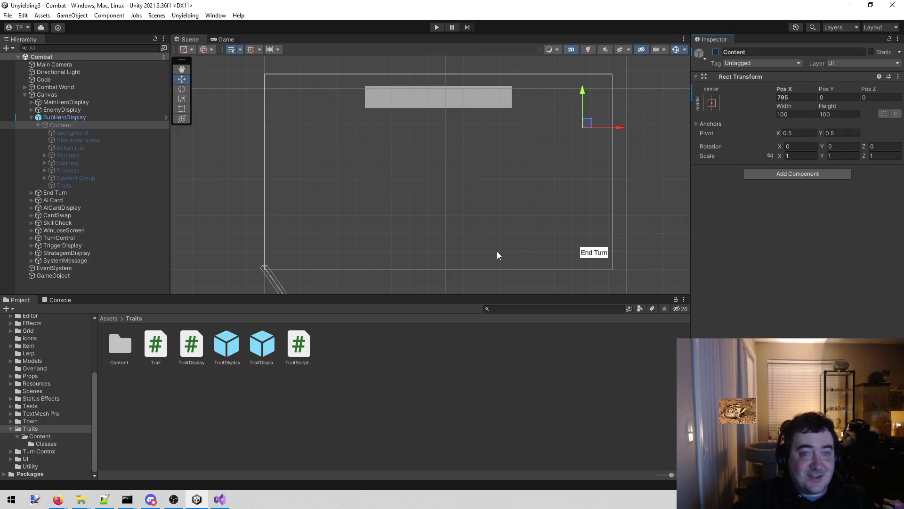
Pan and zoom the Scene view around the canvas to check the hidden hero display.
scroll(490, 216, down, 3)
scroll(486, 215, up, 3)
mouse_move(487, 215)
mouse_down()
mouse_move(461, 192)
mouse_move(471, 188)
mouse_up()
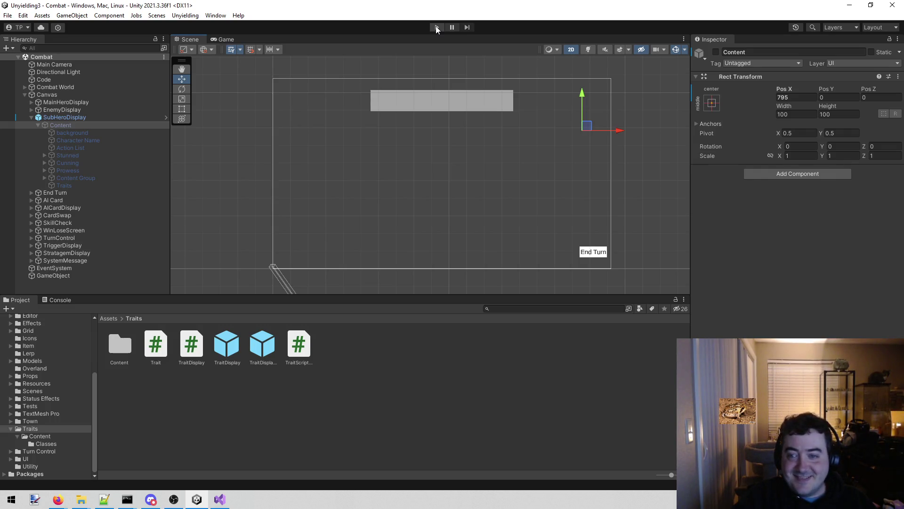
mouse_move(455, 71)
mouse_down()
mouse_move(480, 72)
mouse_move(479, 57)
mouse_move(478, 66)
mouse_up()
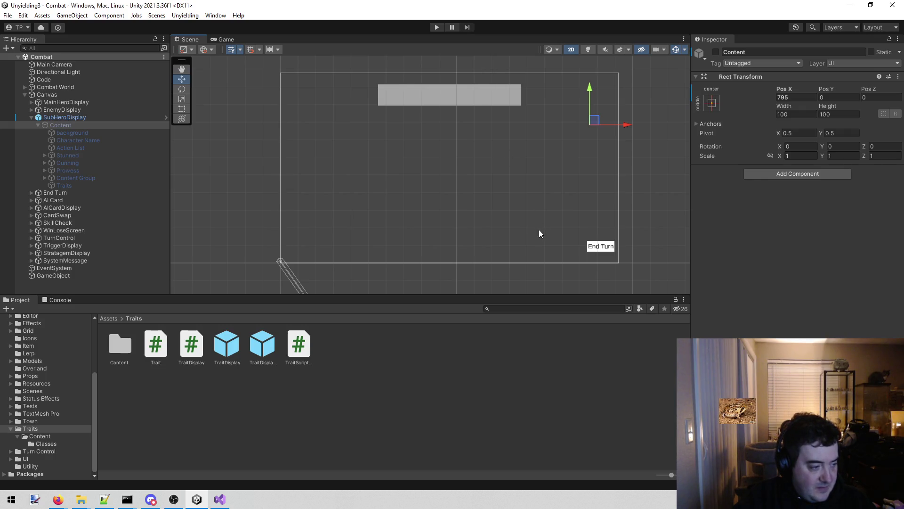
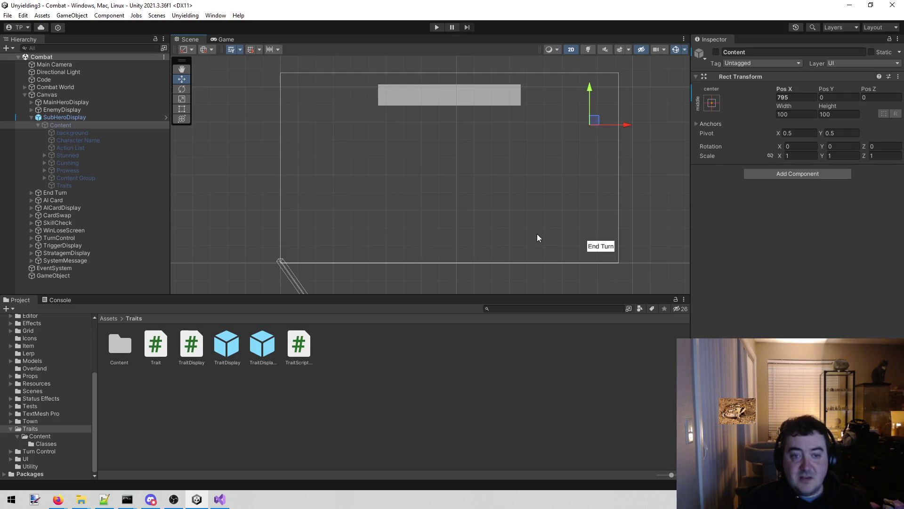
Play the combat scene, show a hero's stat panel, and select the trait card and Traits container.
click(438, 27)
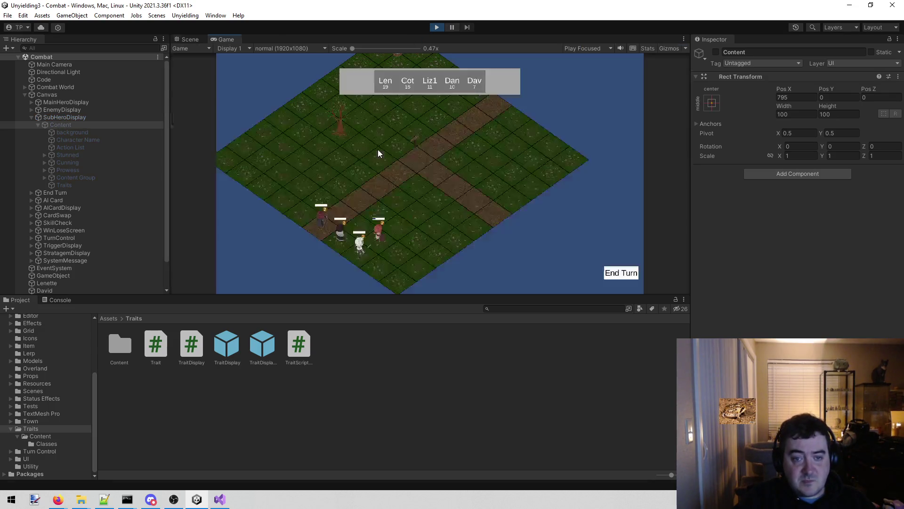
mouse_move(381, 241)
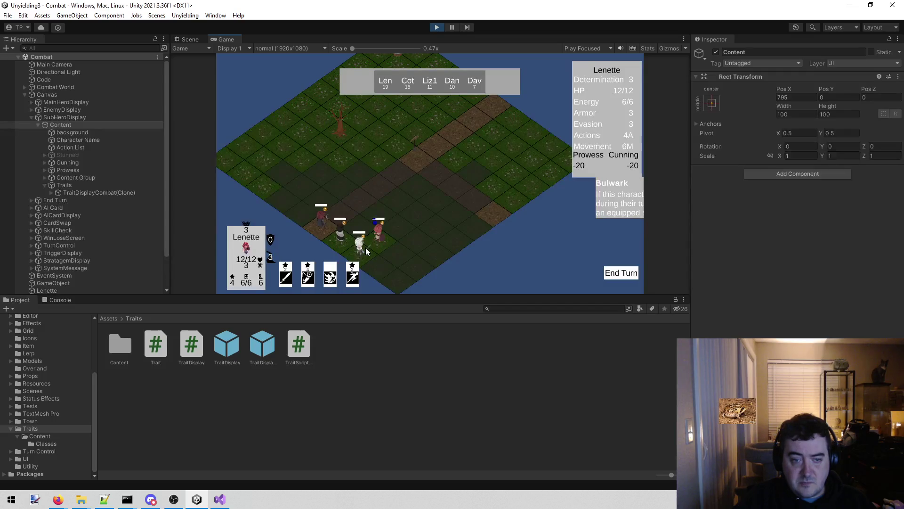
mouse_move(334, 236)
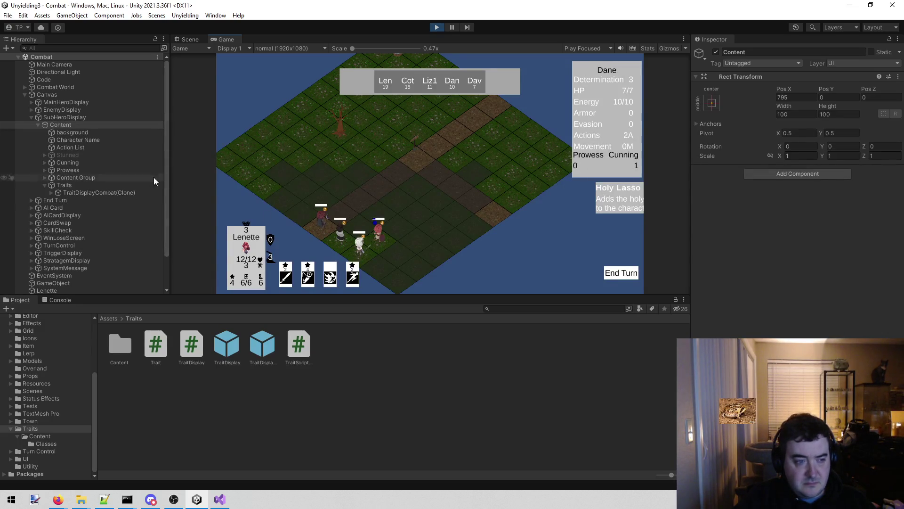
click(137, 191)
click(94, 185)
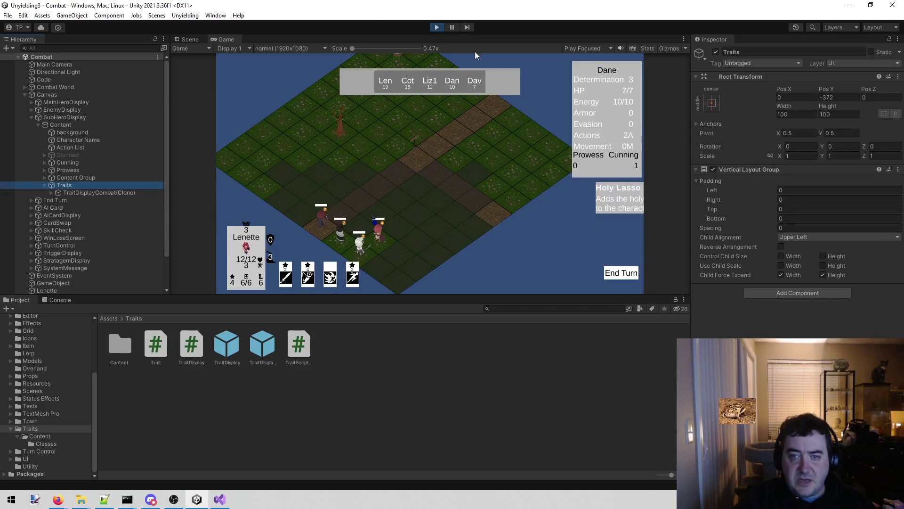
Shift the Traits stack left to X -105.97, then stop the running game.
mouse_move(785, 89)
mouse_down()
mouse_move(777, 94)
mouse_move(791, 106)
mouse_up()
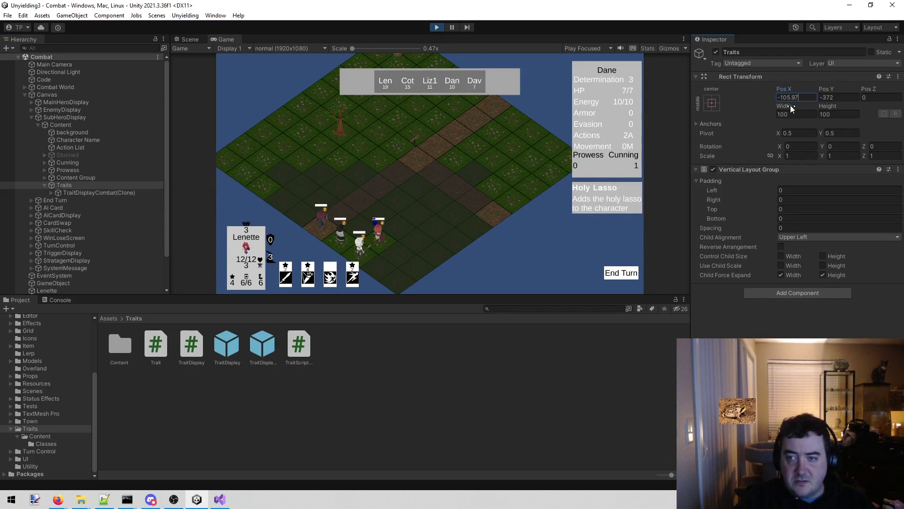
click(447, 27)
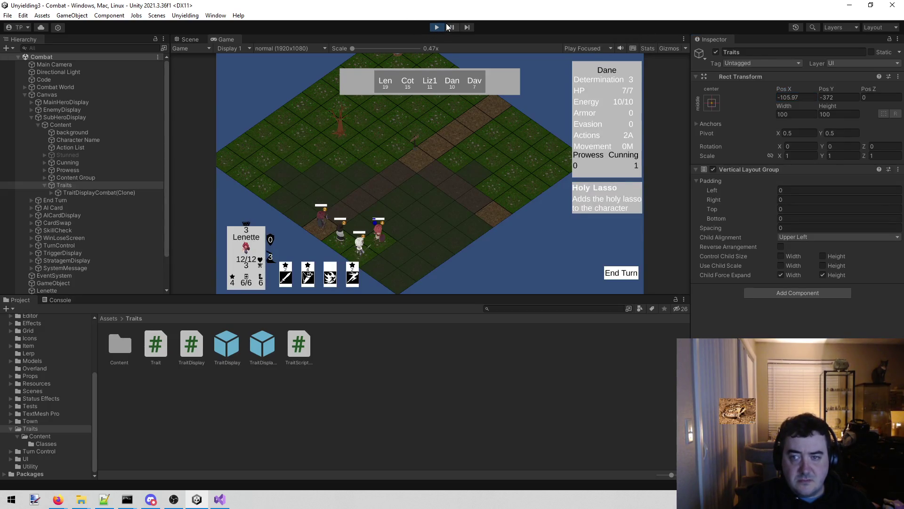
click(442, 27)
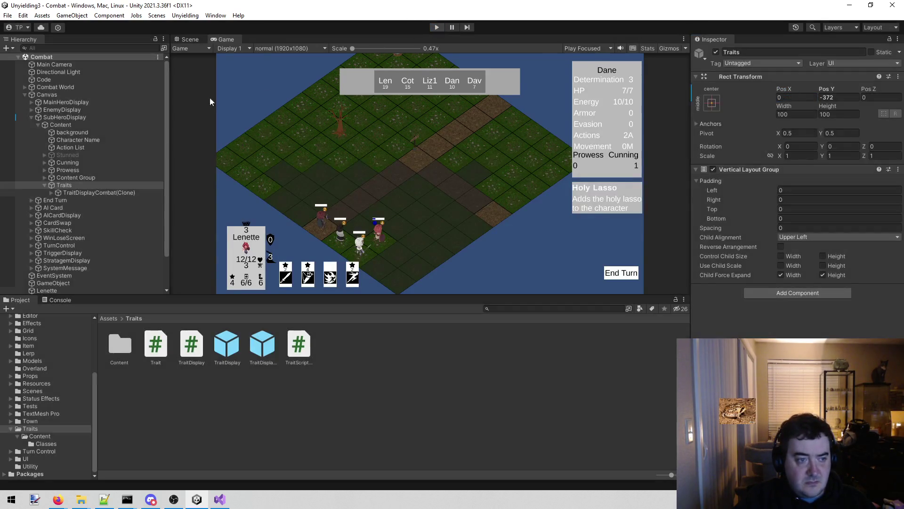
Open the SubHeroDisplay prefab, then go back to the Combat scene and reselect SubHeroDisplay.
click(94, 116)
click(761, 74)
click(87, 141)
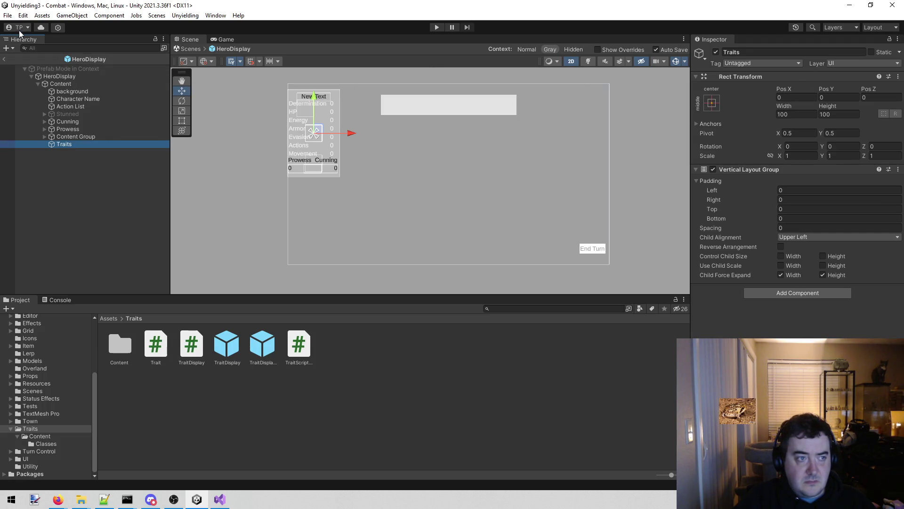
click(4, 58)
click(97, 183)
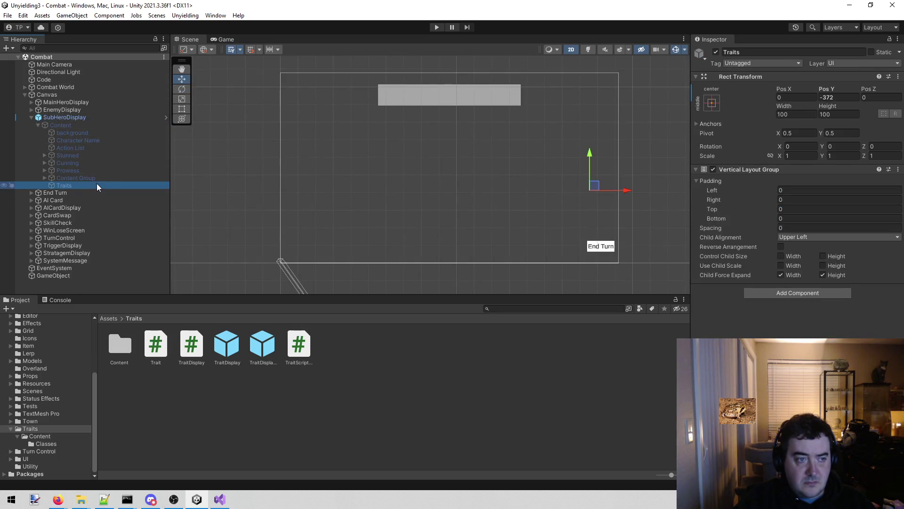
click(115, 117)
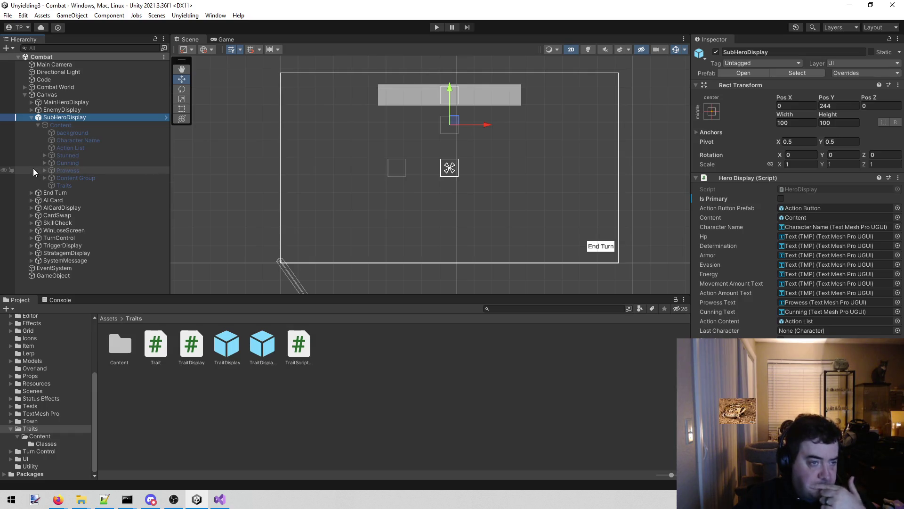
Unpack SubHeroDisplay from its prefab.
right_click(117, 117)
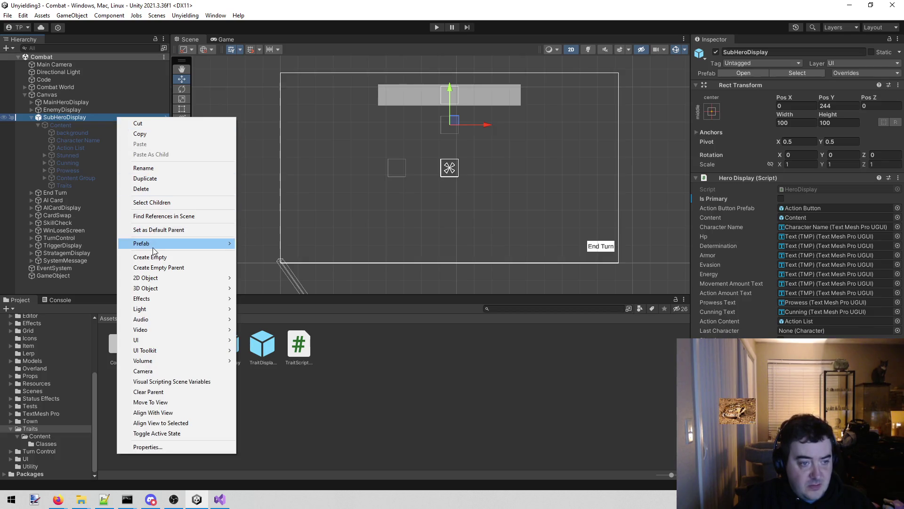
mouse_move(152, 245)
click(257, 295)
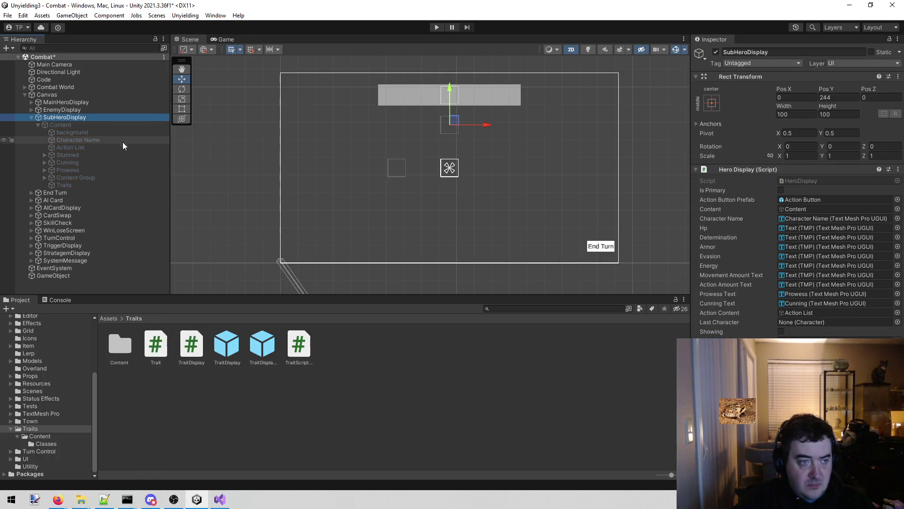
Move the Traits stack to X -105.97 and save the Combat scene.
click(94, 184)
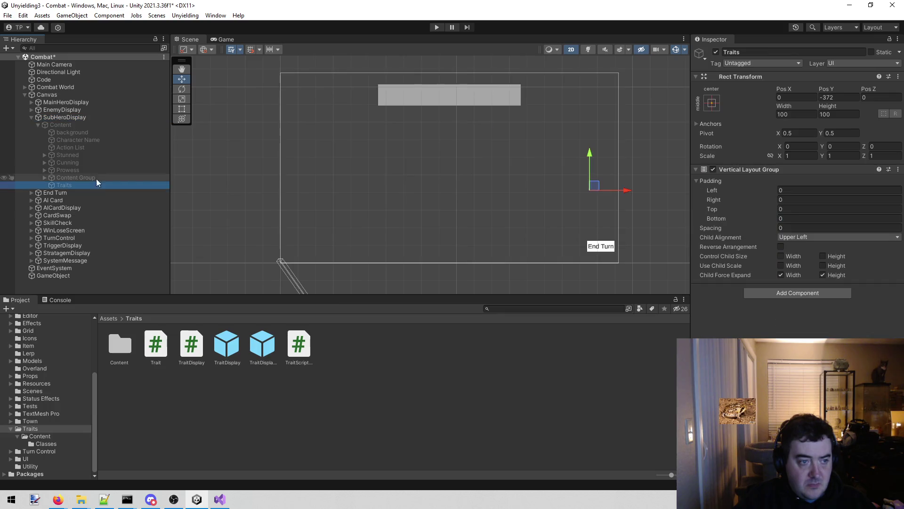
drag(784, 88, 706, 188)
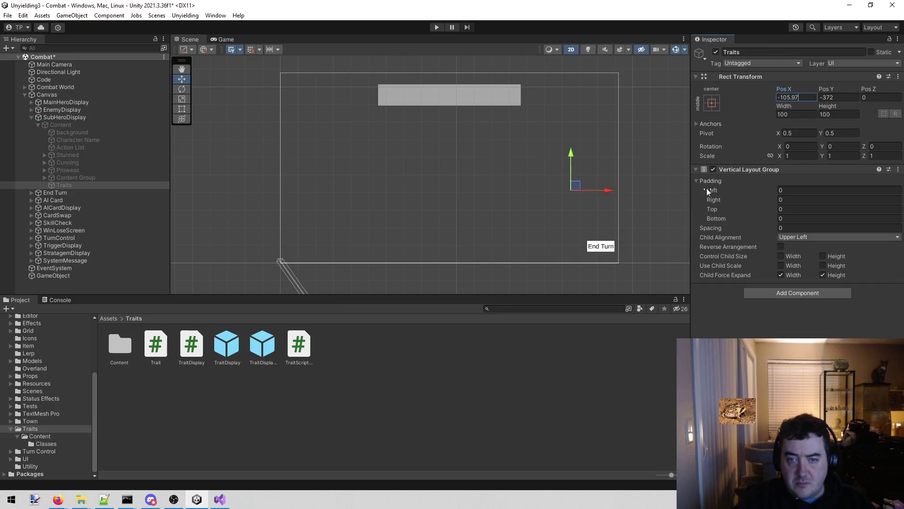
key(ctrl+s)
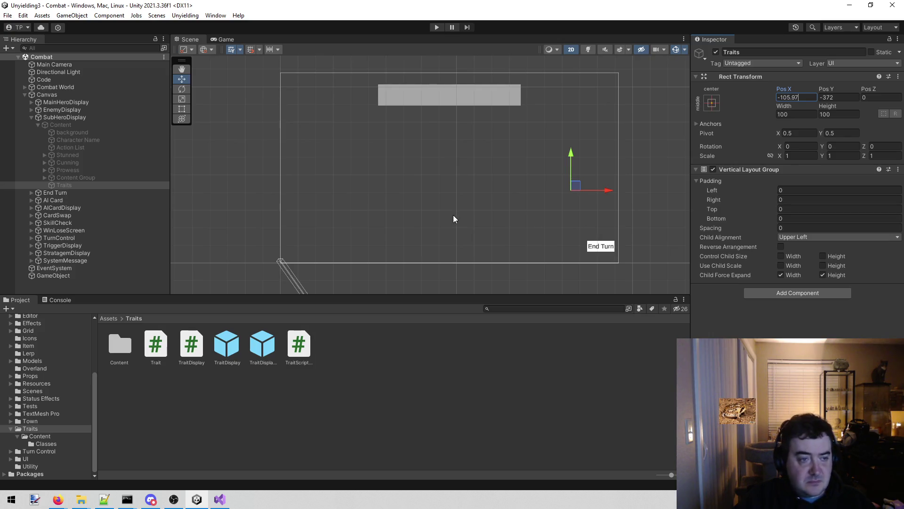
click(206, 402)
click(93, 117)
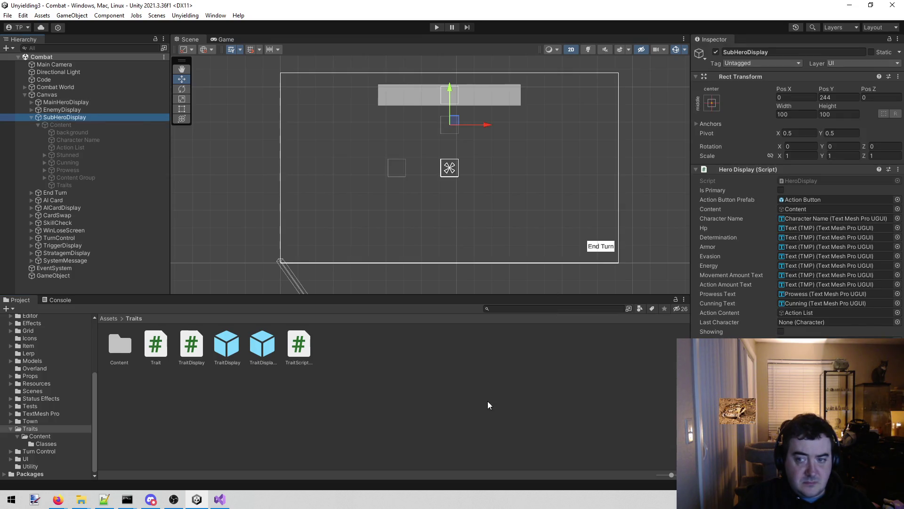
click(466, 373)
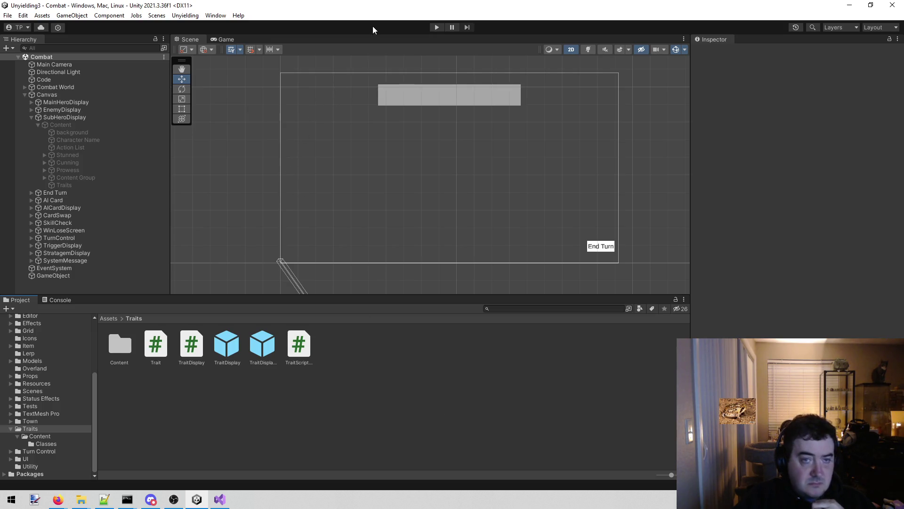
click(436, 27)
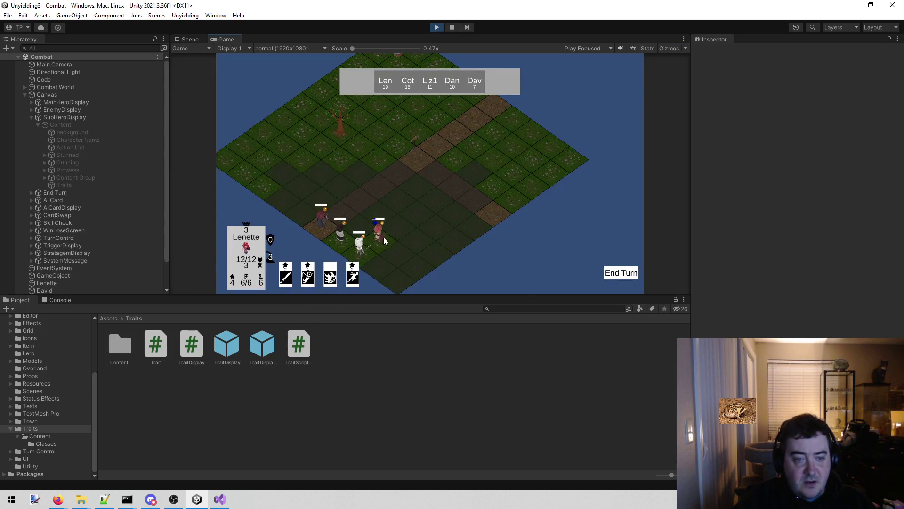
mouse_move(384, 235)
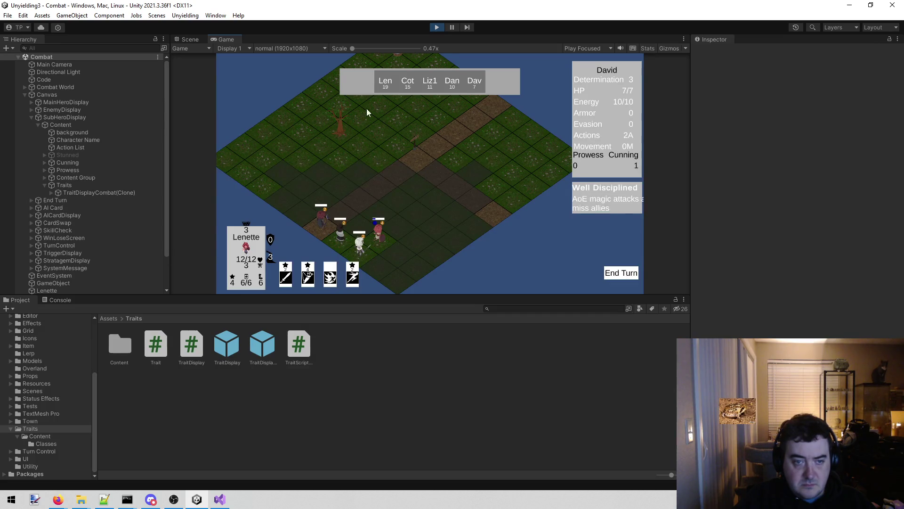
click(434, 29)
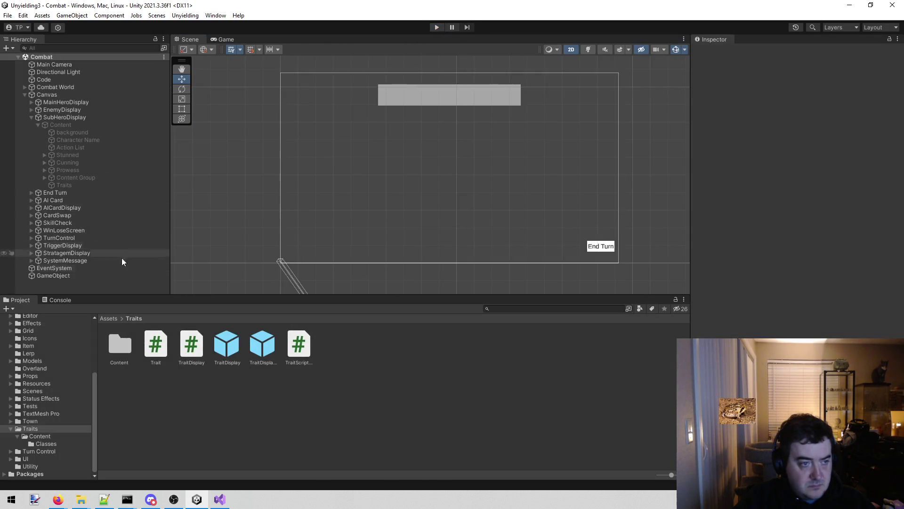
Set the Traits container's Rect Transform pivot Y to 1, keeping pivot X at 0.5.
click(97, 185)
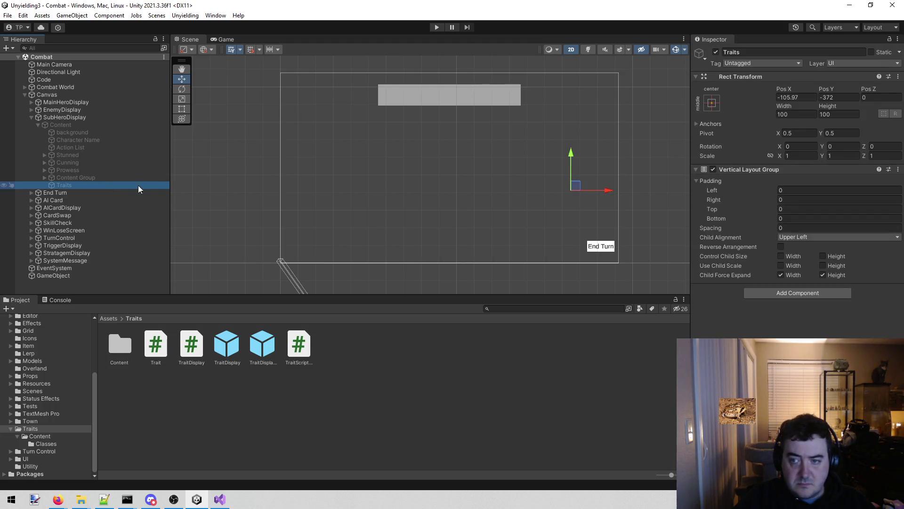
click(840, 134)
text(1)
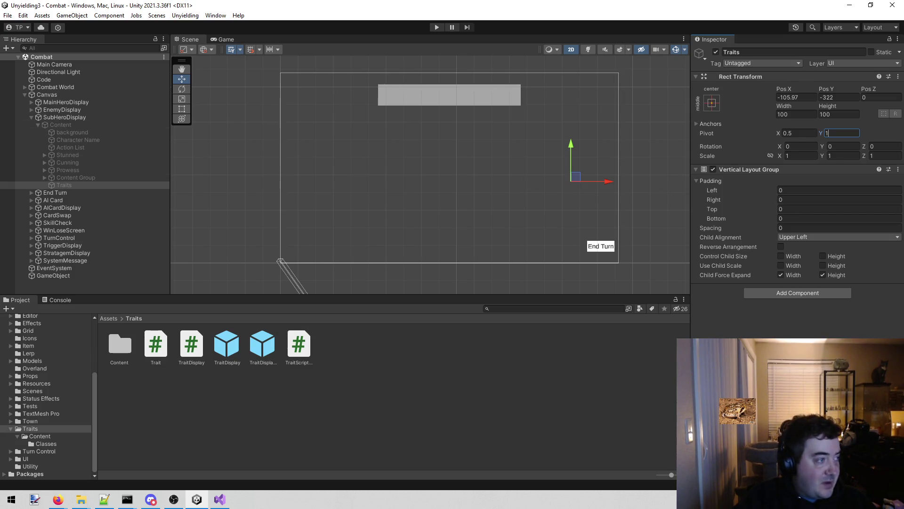
key(alt+Tab)
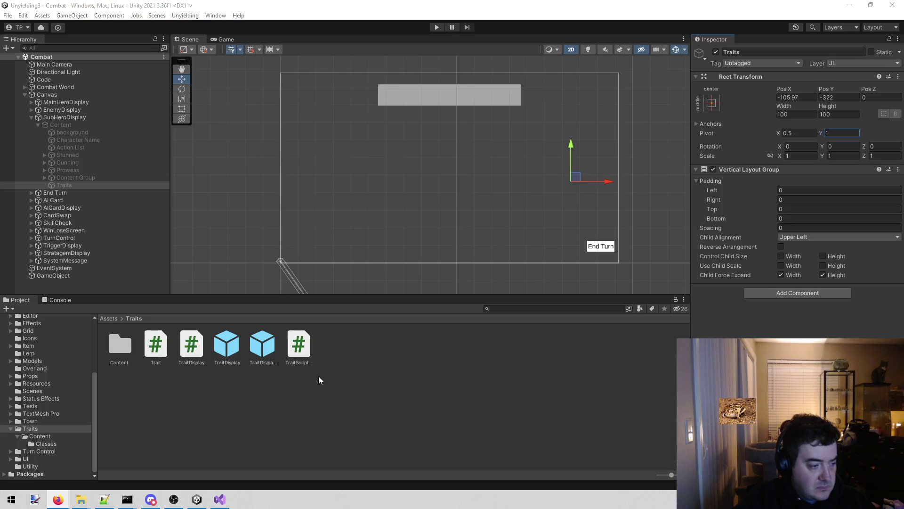
click(347, 435)
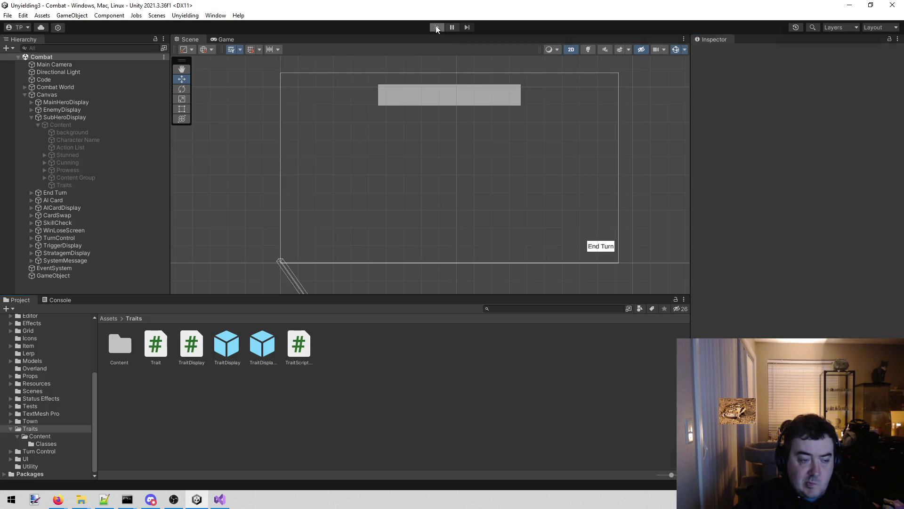
Play the combat scene and show David's stat panel with his Well Disciplined trait card.
click(436, 27)
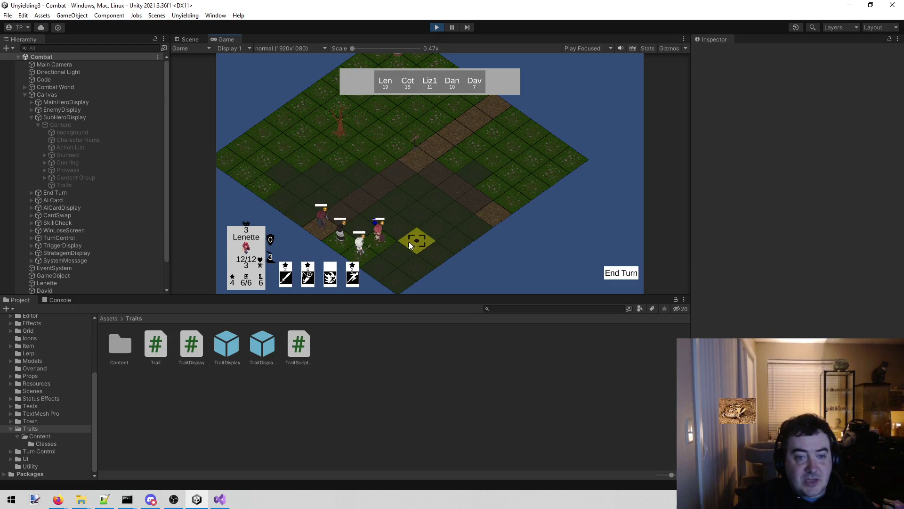
mouse_move(384, 244)
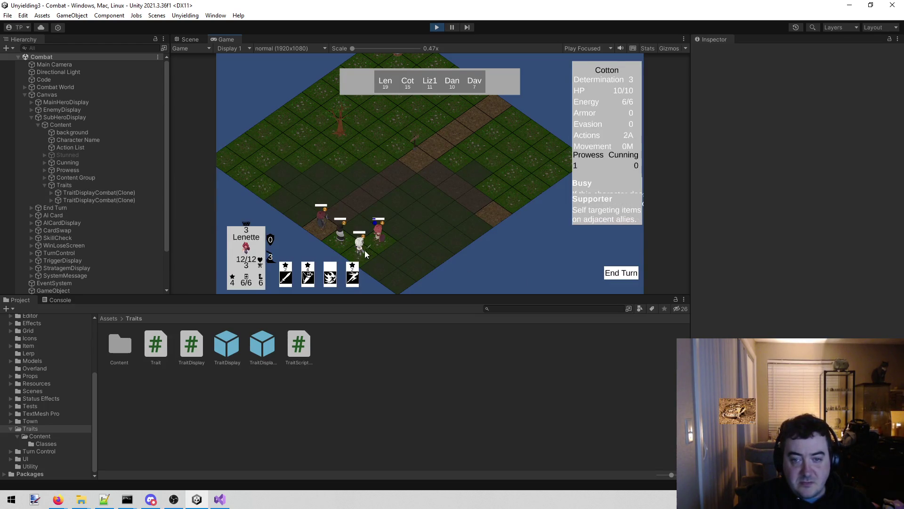
mouse_move(332, 234)
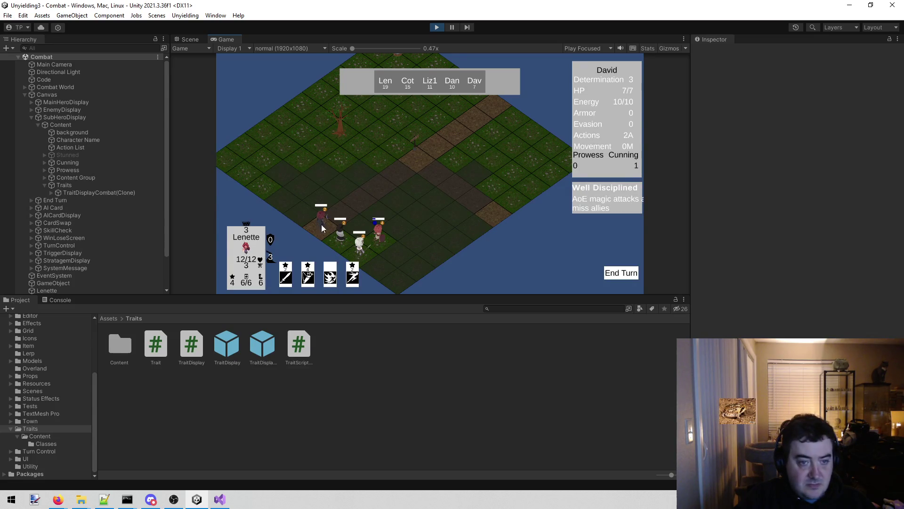
Add a Content Size Fitter to Traits with Vertical Fit set to Preferred Size.
click(114, 178)
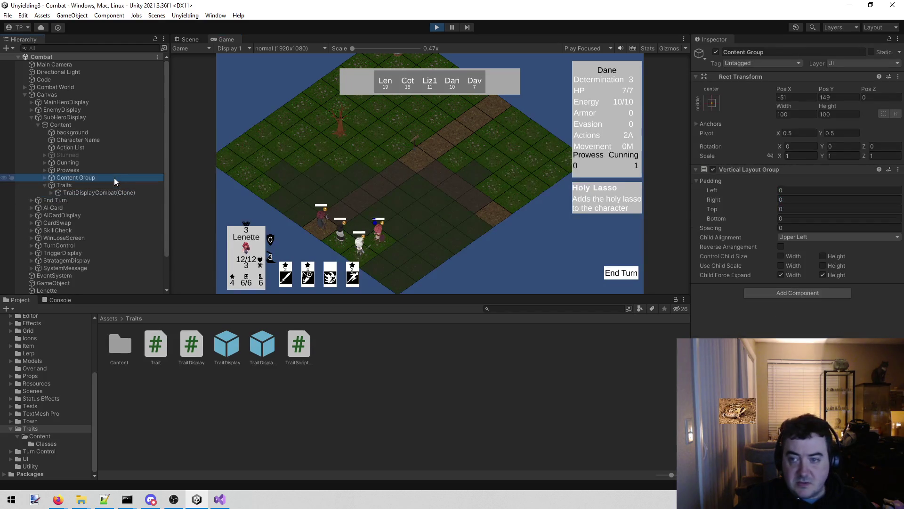
click(107, 187)
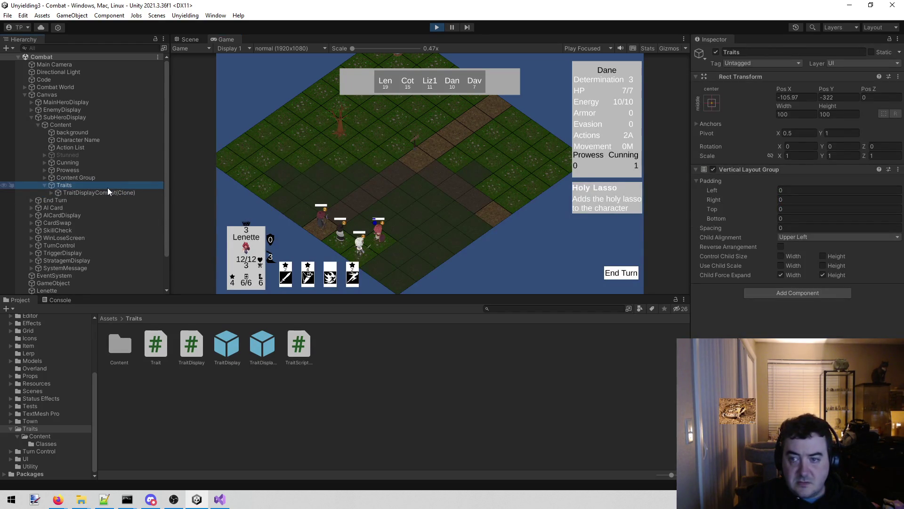
click(802, 294)
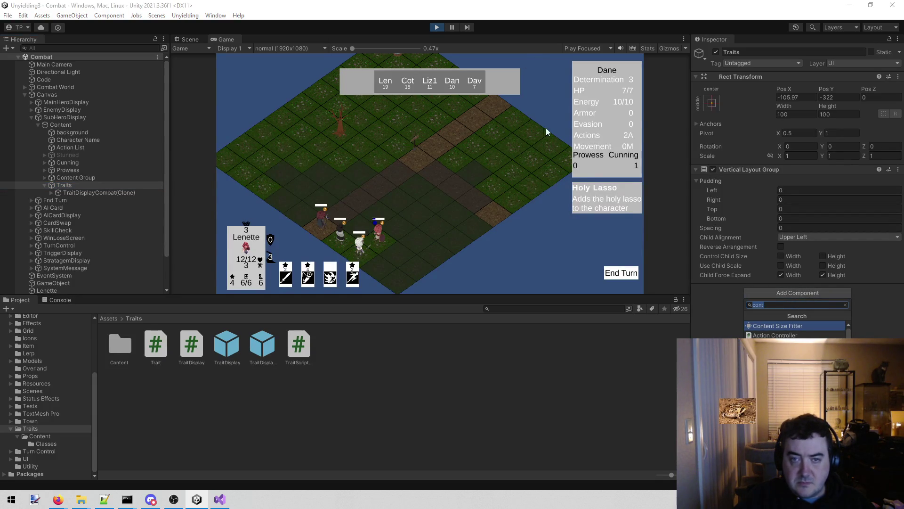
click(784, 326)
click(785, 320)
click(810, 347)
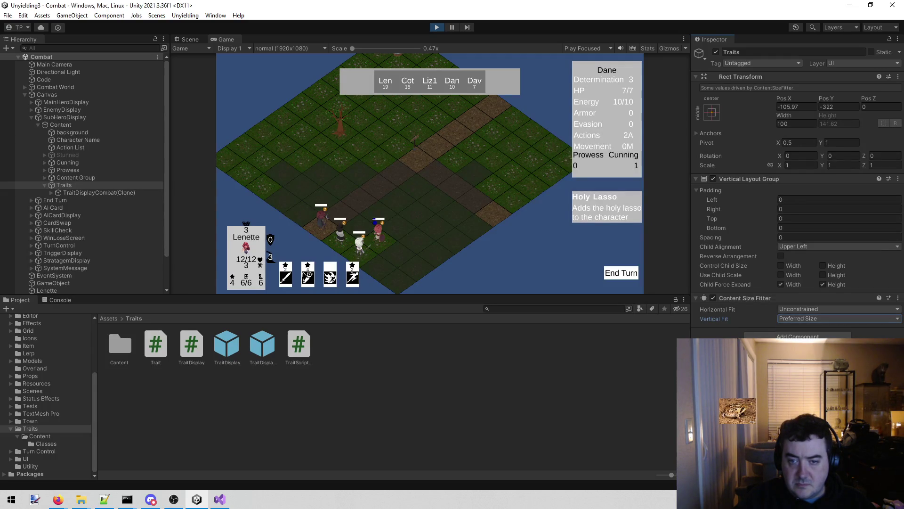
Check Lenette's, David's, Dane's and Cotton's trait cards, then drag the Traits stack higher.
click(365, 246)
click(331, 224)
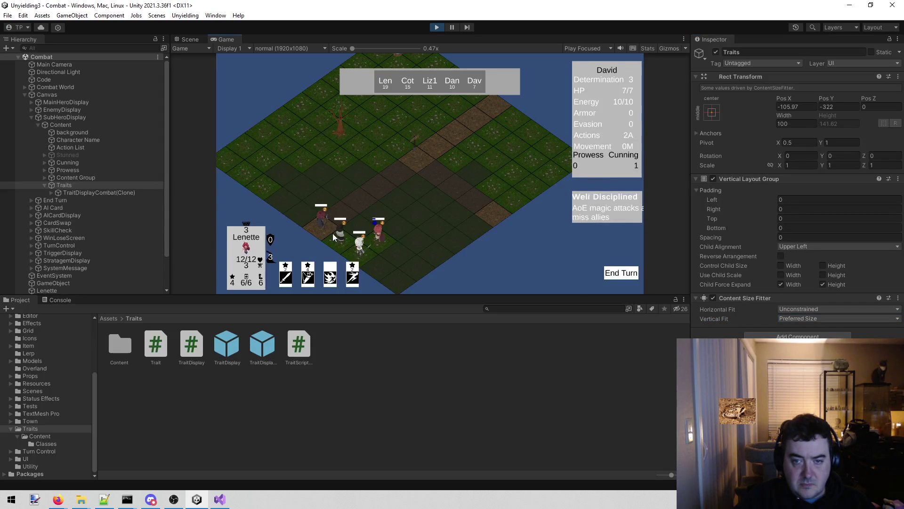
click(360, 252)
click(377, 239)
click(359, 242)
click(335, 240)
click(362, 249)
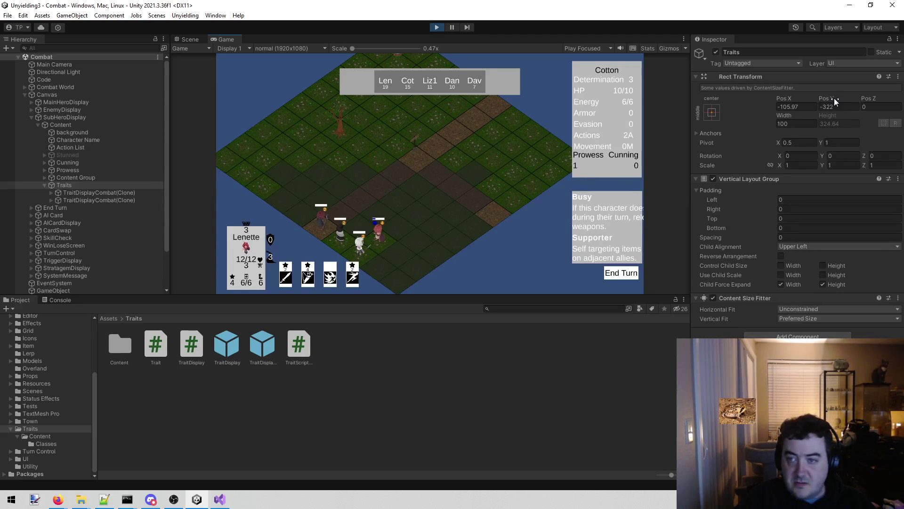
drag(835, 101, 862, 101)
Nudge Traits Y near -261.1, stop play, paste -259.43 into Pos Y, and replay.
text(-261.1)
mouse_move(893, 224)
mouse_down()
mouse_move(10, 225)
mouse_move(19, 228)
mouse_up()
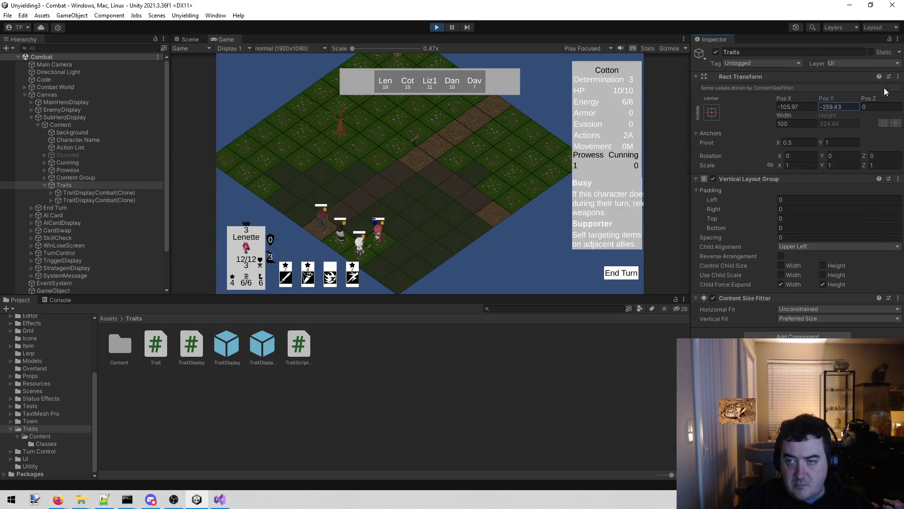
click(437, 28)
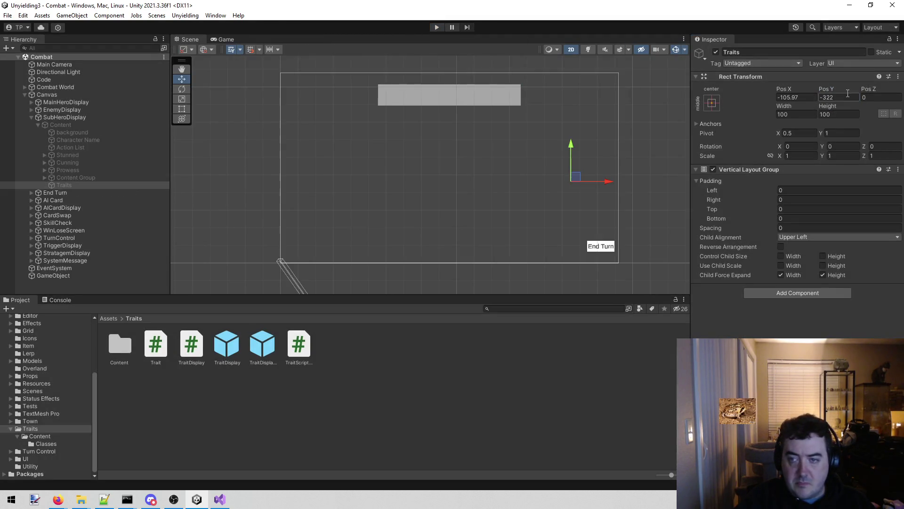
click(846, 98)
text(-259.43)
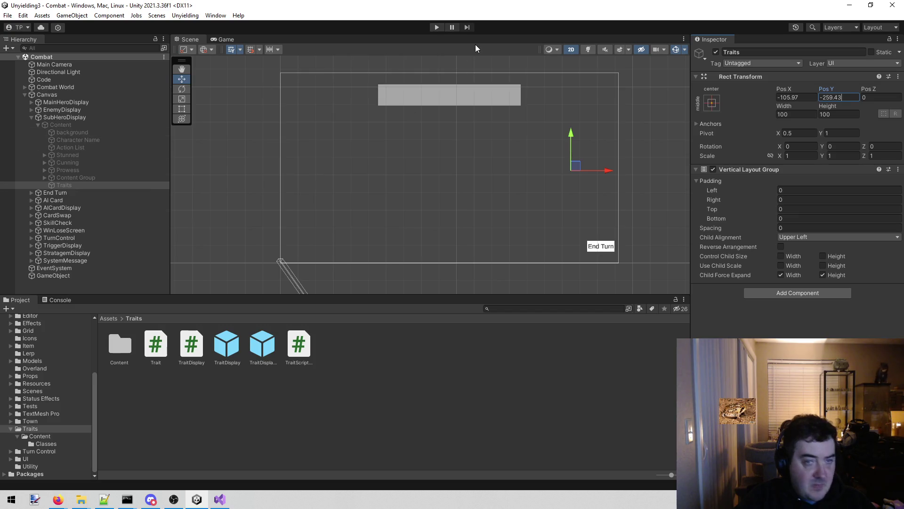
click(436, 27)
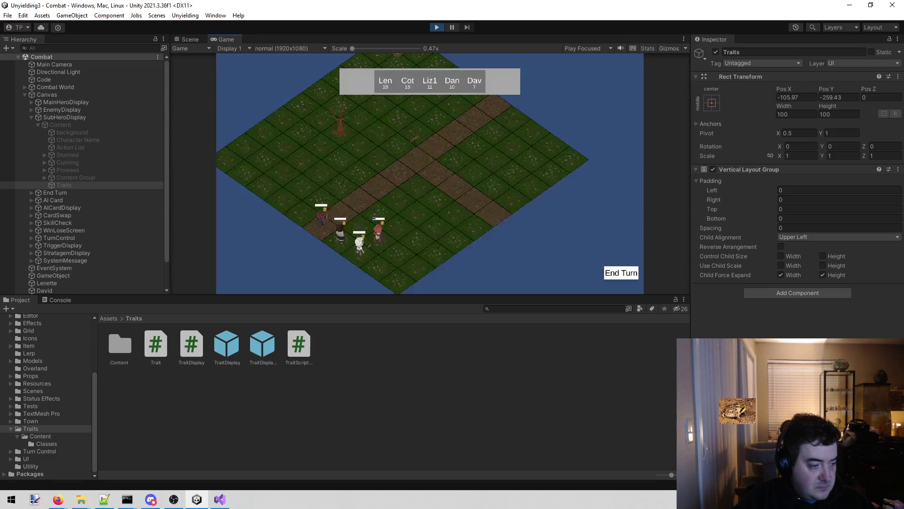
Review the heroes' trait panels in the running game, then stop play mode.
mouse_move(385, 242)
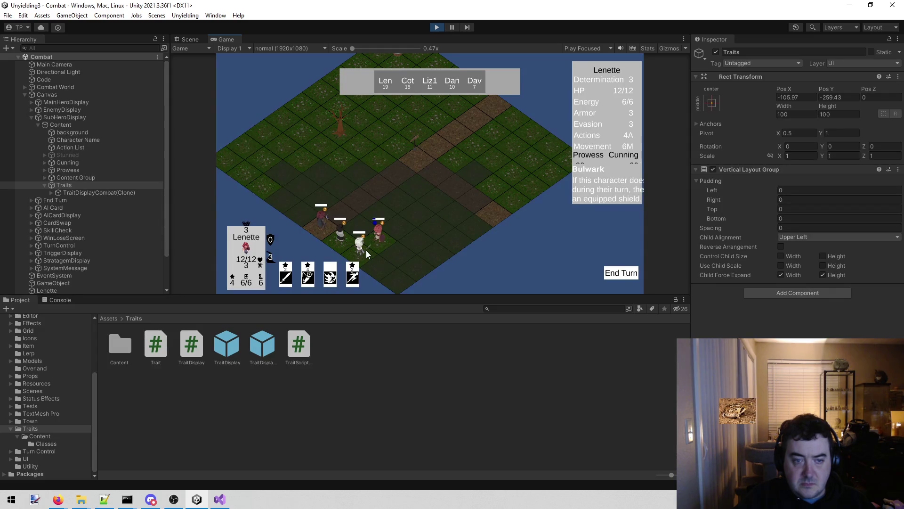
mouse_move(327, 227)
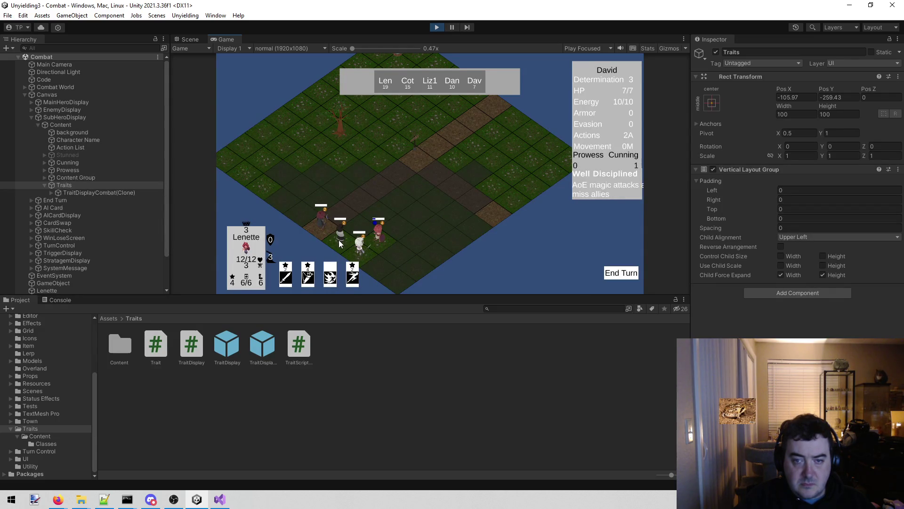
mouse_move(364, 253)
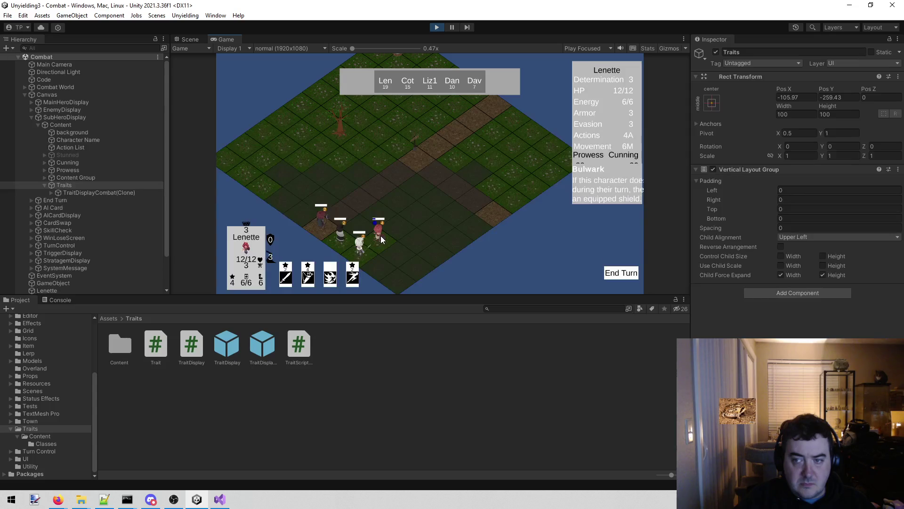
click(436, 27)
Add a Content Size Fitter with Preferred Size vertical fit to Traits and save the scene.
click(765, 293)
click(778, 325)
click(789, 309)
click(809, 340)
key(ctrl+s)
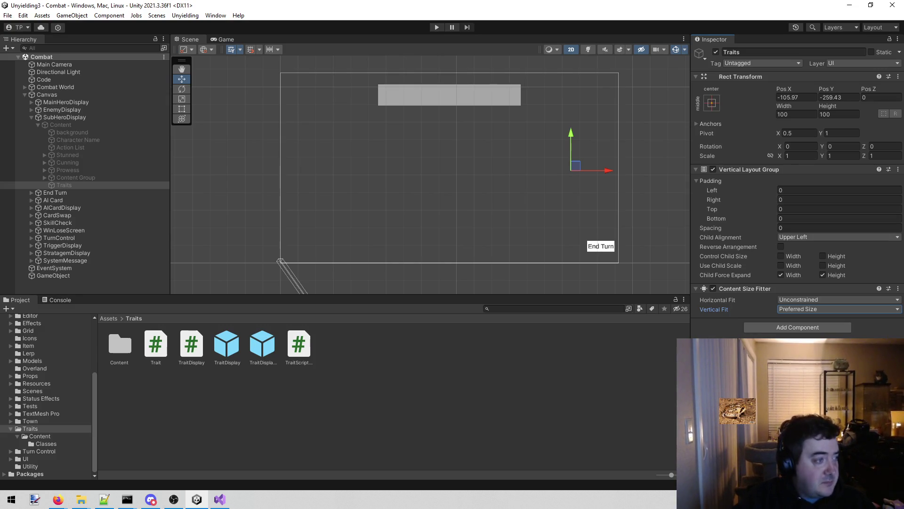
key(alt+Tab)
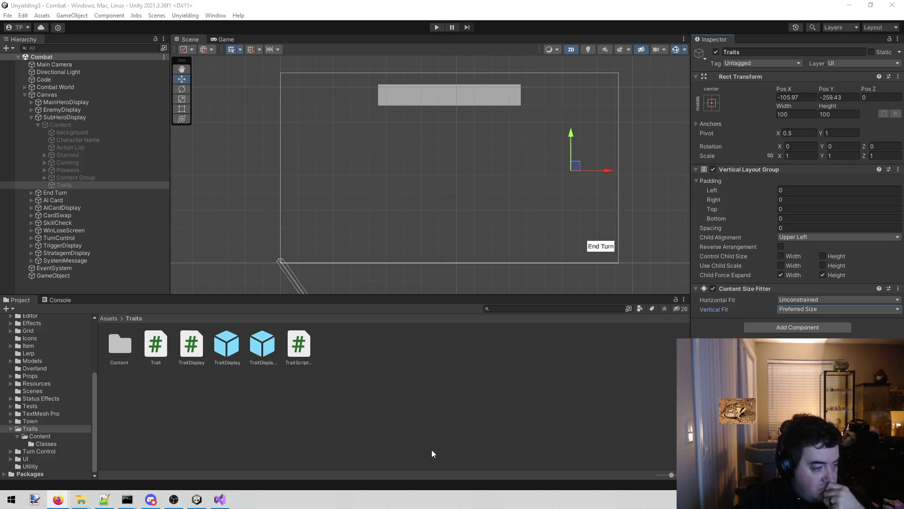
click(434, 28)
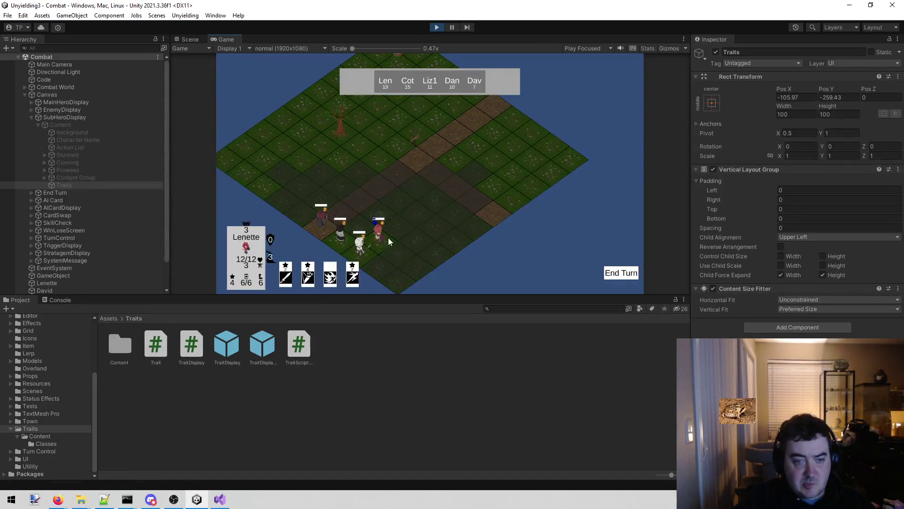
Check Dane's trait card and move Lenette one tile in the running game.
mouse_move(372, 245)
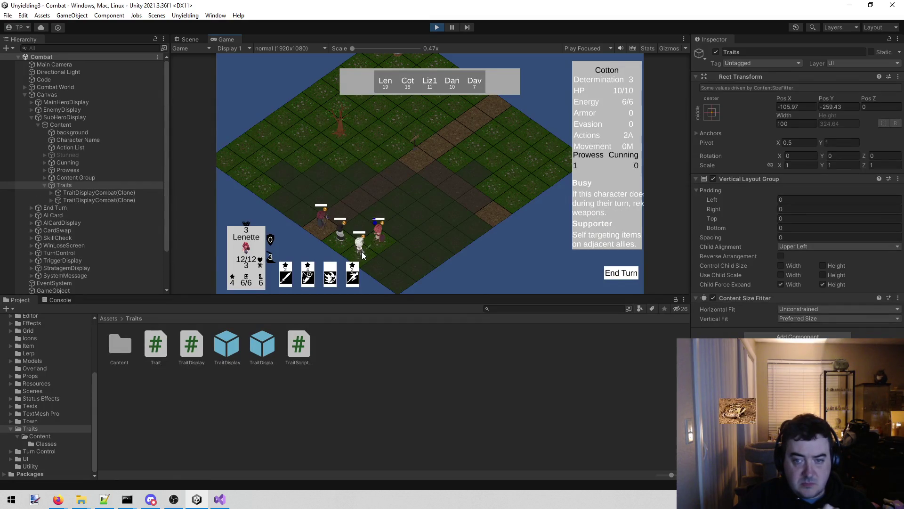
click(333, 234)
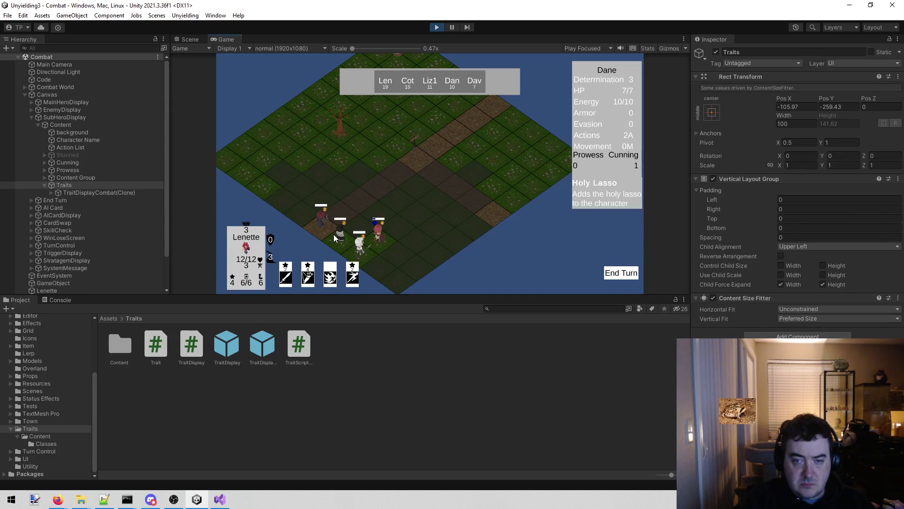
mouse_move(322, 230)
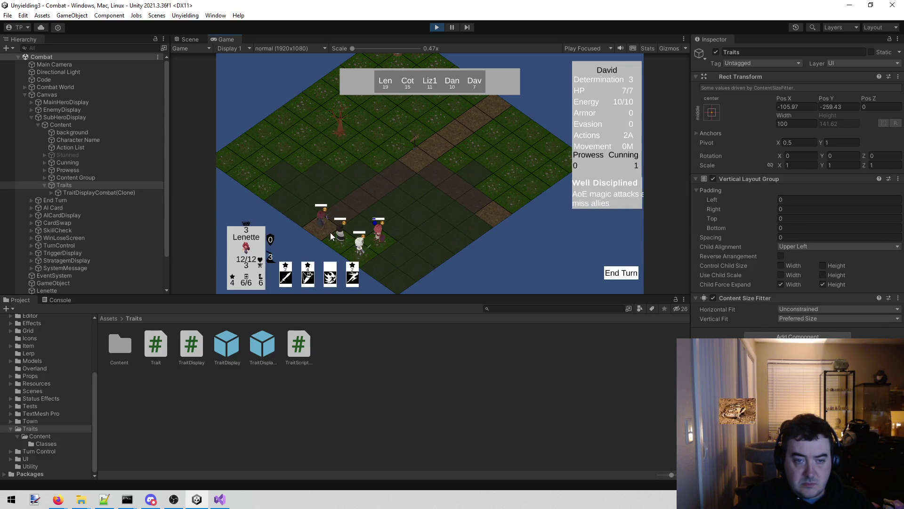
click(402, 232)
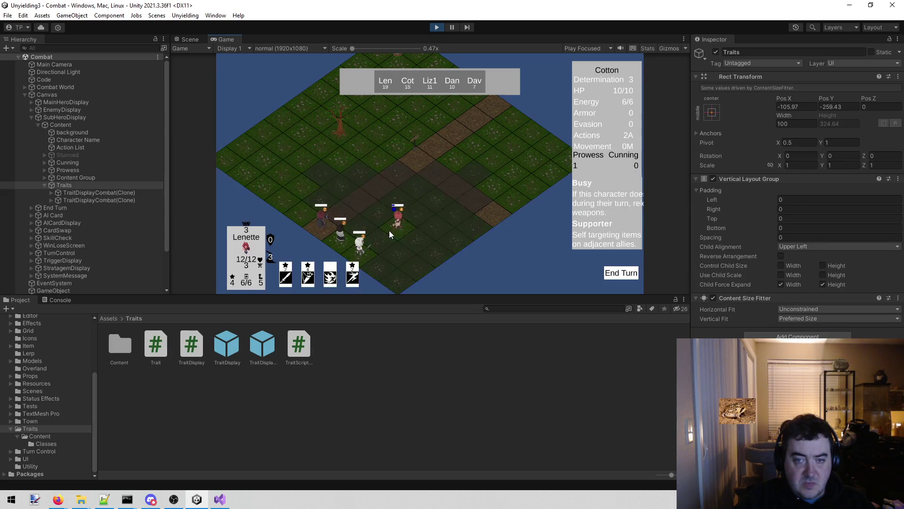
Stop play mode and select the TraitDisplay prefab in the Traits folder.
mouse_move(399, 227)
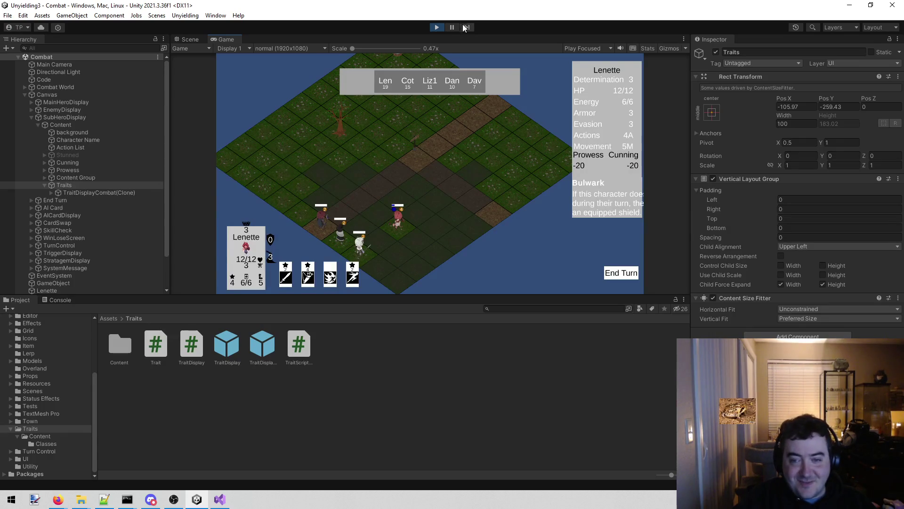
click(437, 27)
click(226, 343)
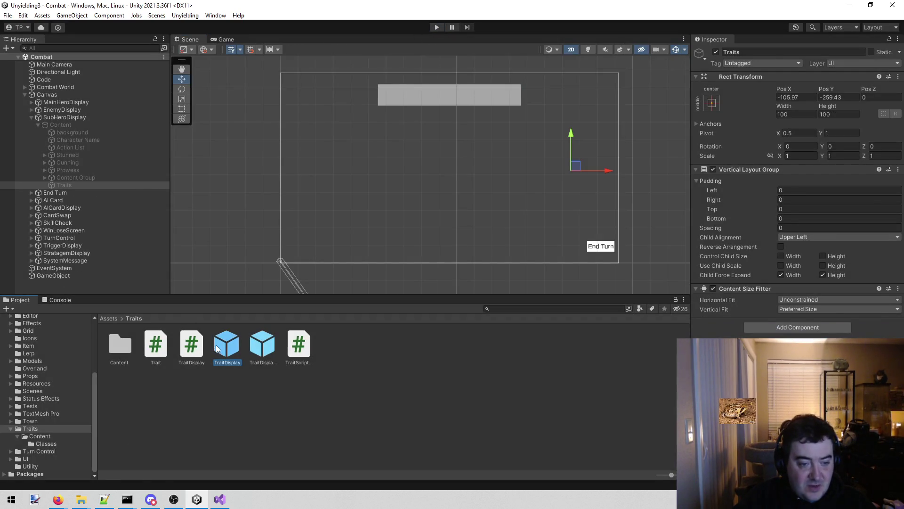
Open the TraitDisplayCombat prefab, expand its Image children, and focus the Description with the Rect tool.
double_click(258, 344)
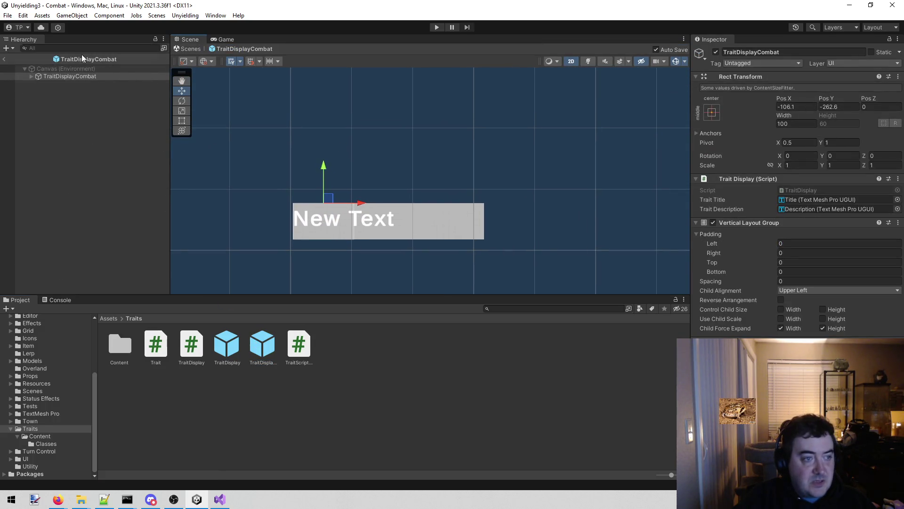
click(32, 76)
click(55, 83)
key(Right)
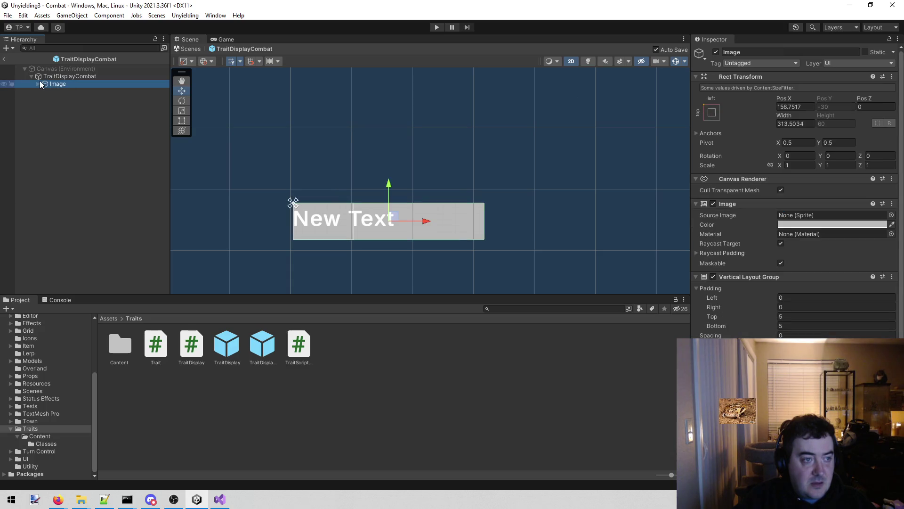
double_click(66, 99)
key(r)
key(t)
scroll(479, 197, down, 3)
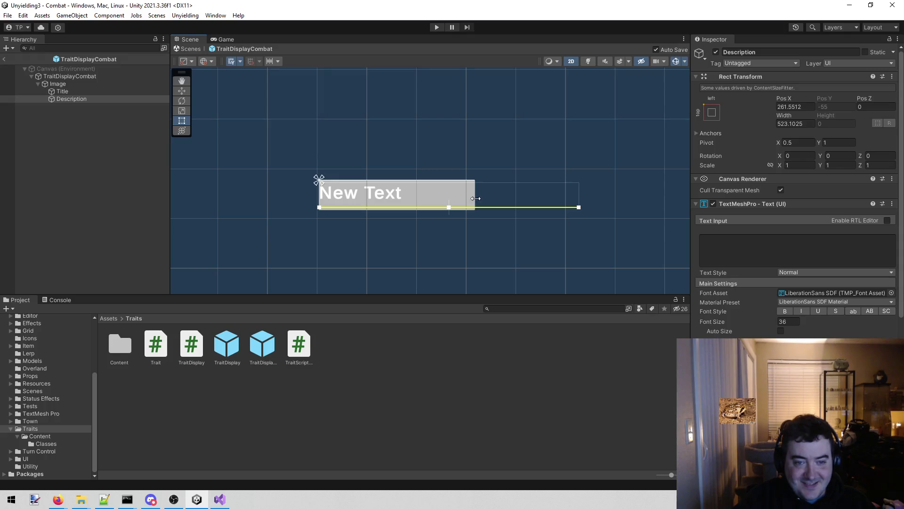
Enter placeholder text 'adasd' and narrow the Description and Title boxes to the card width.
click(796, 249)
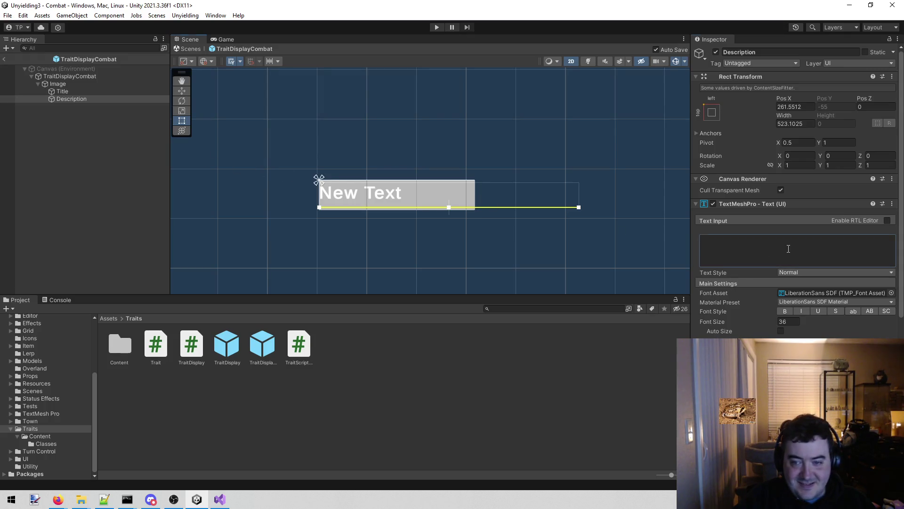
text(adasd)
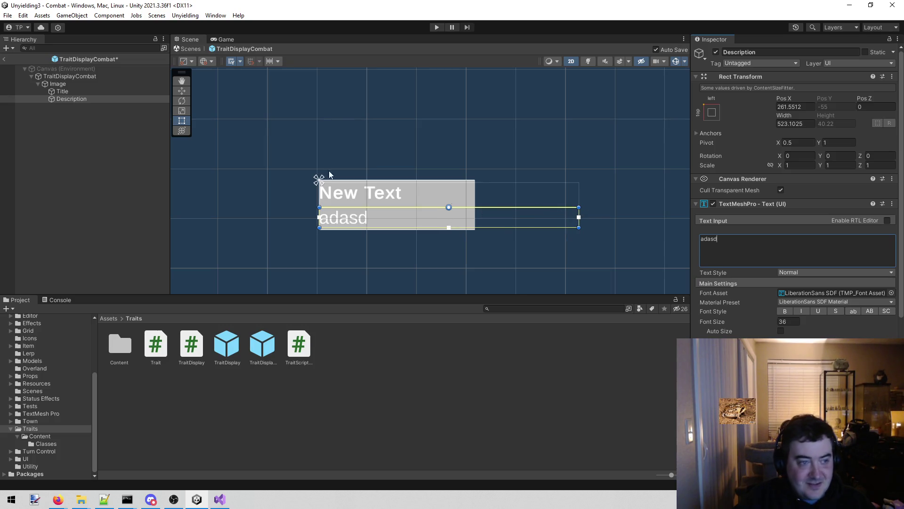
drag(579, 212, 476, 212)
scroll(457, 212, up, 2)
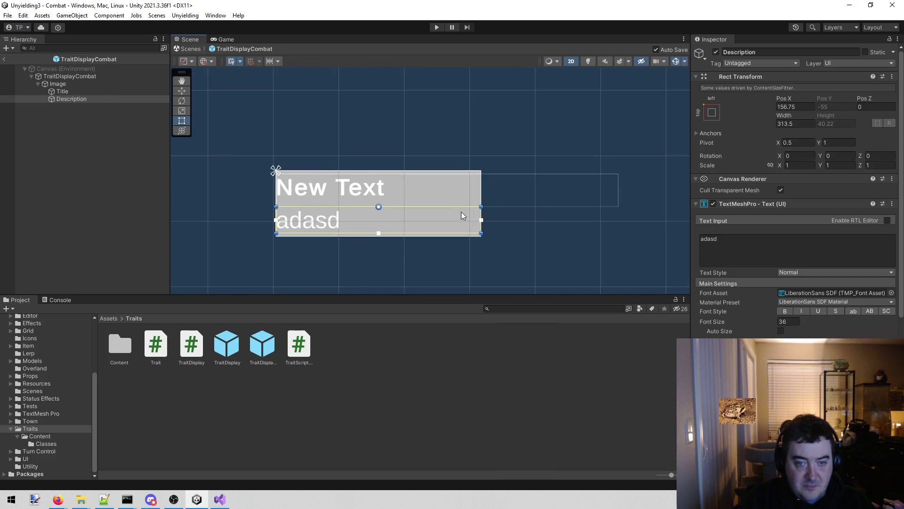
click(77, 91)
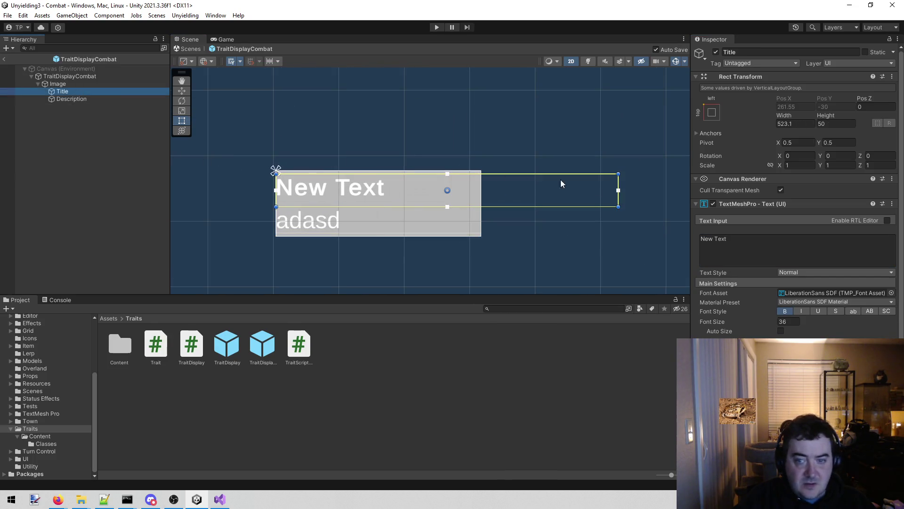
drag(618, 188, 481, 182)
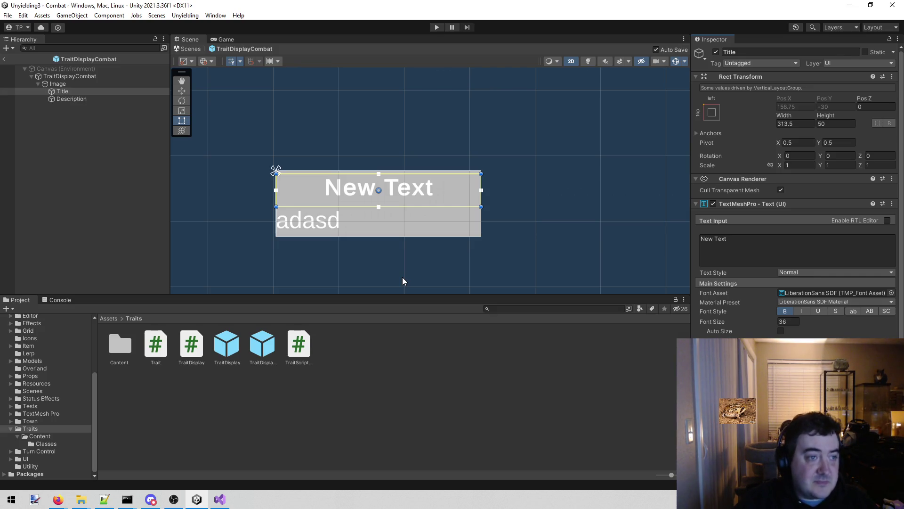
Delete the 'adasd' placeholder from the Description and return to the Combat scene.
click(98, 99)
click(766, 252)
key(BackSpace)
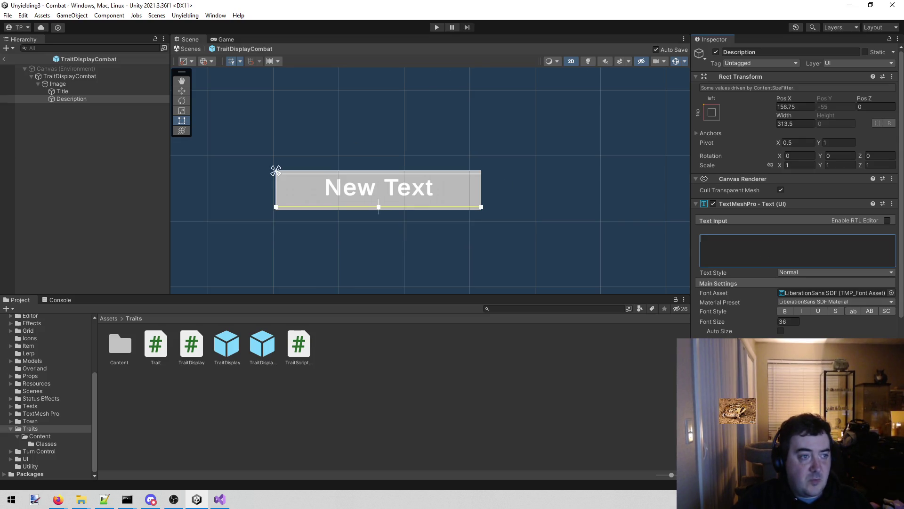
click(4, 58)
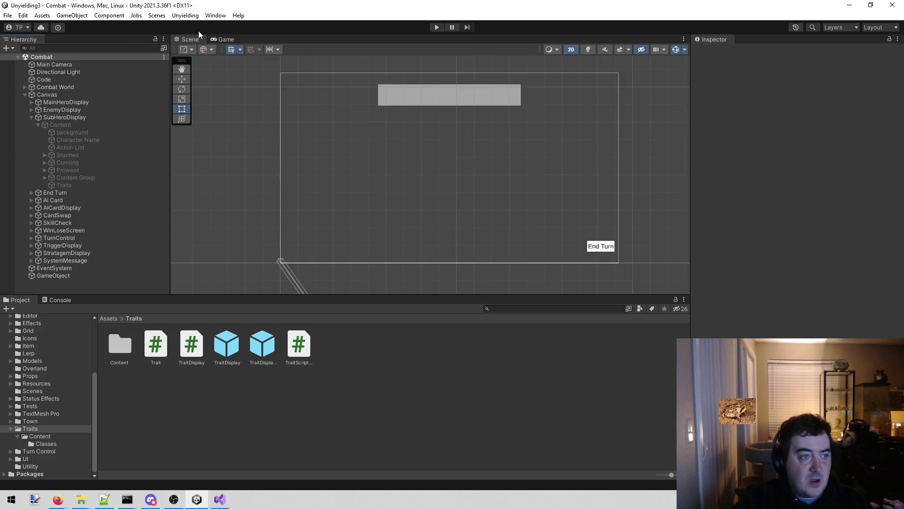
Start Play mode to run the Combat scene with the new trait card prefab.
click(435, 24)
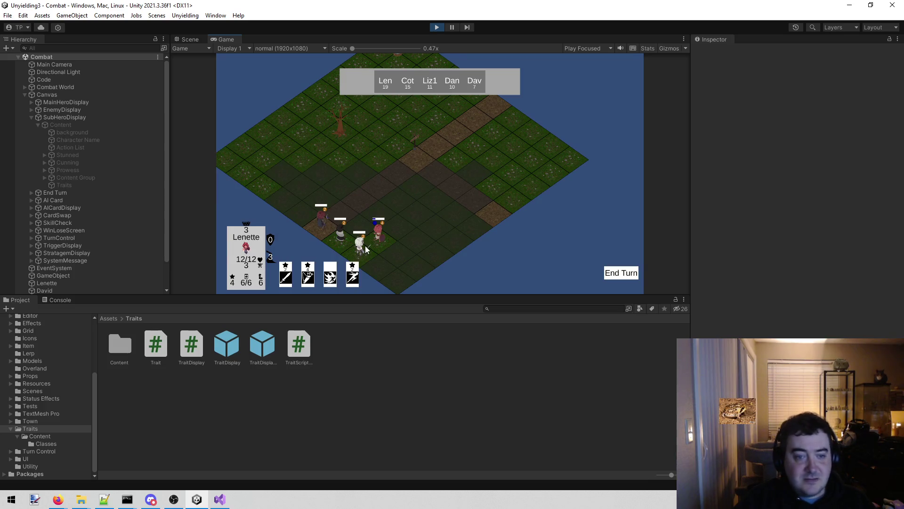
Select Cotton, David and other units to inspect their stacked trait cards, then move Lenette one tile.
click(385, 239)
click(365, 246)
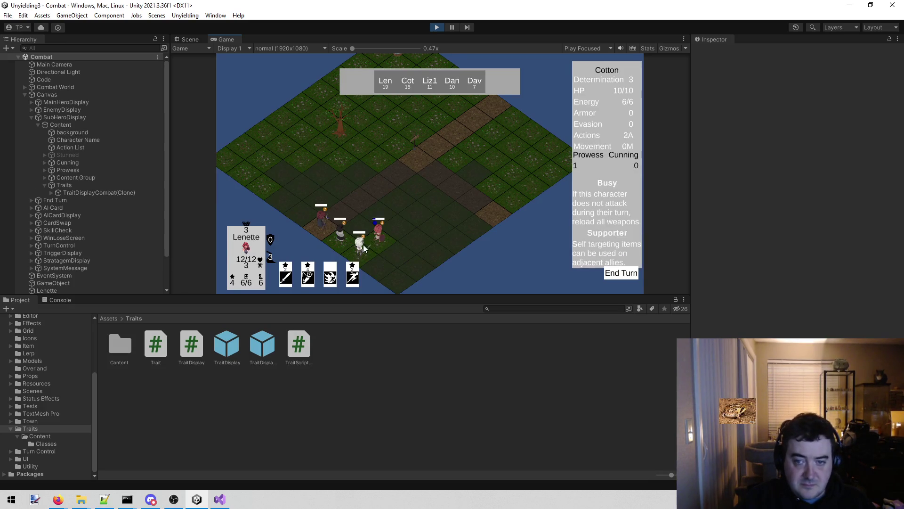
click(326, 218)
click(325, 220)
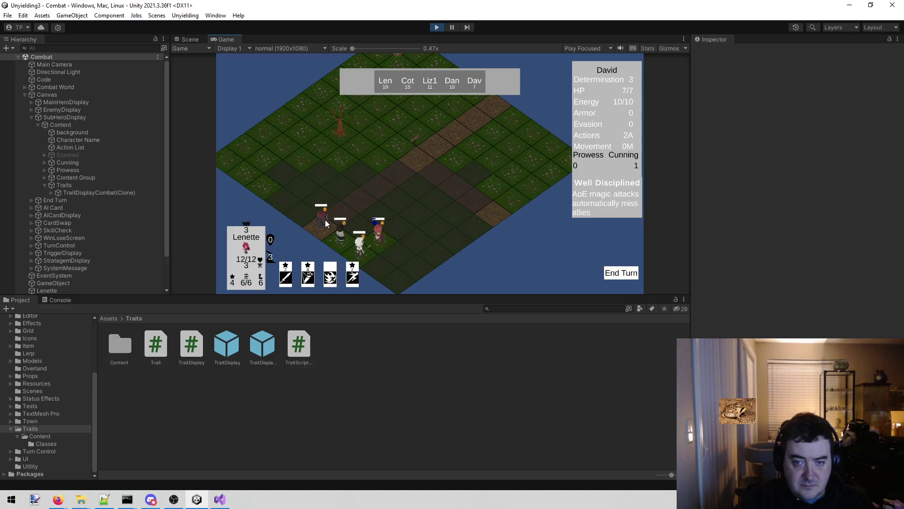
mouse_move(361, 244)
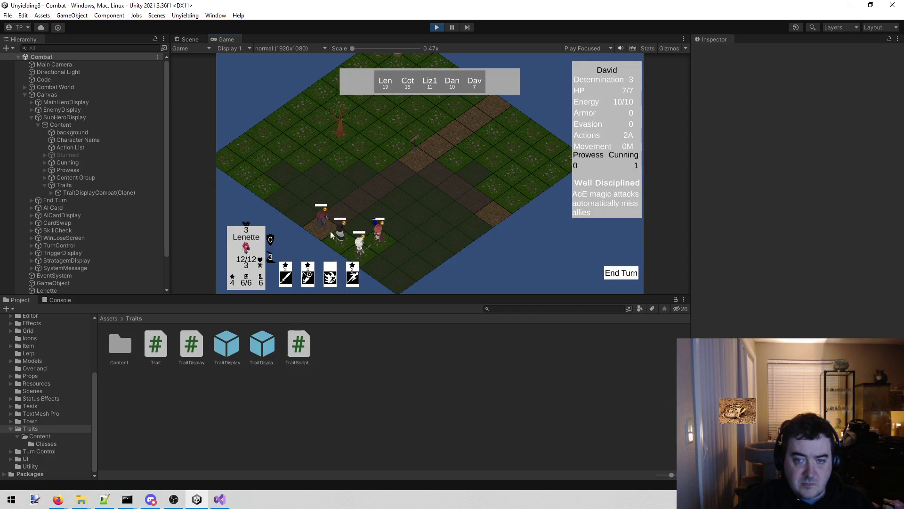
click(360, 244)
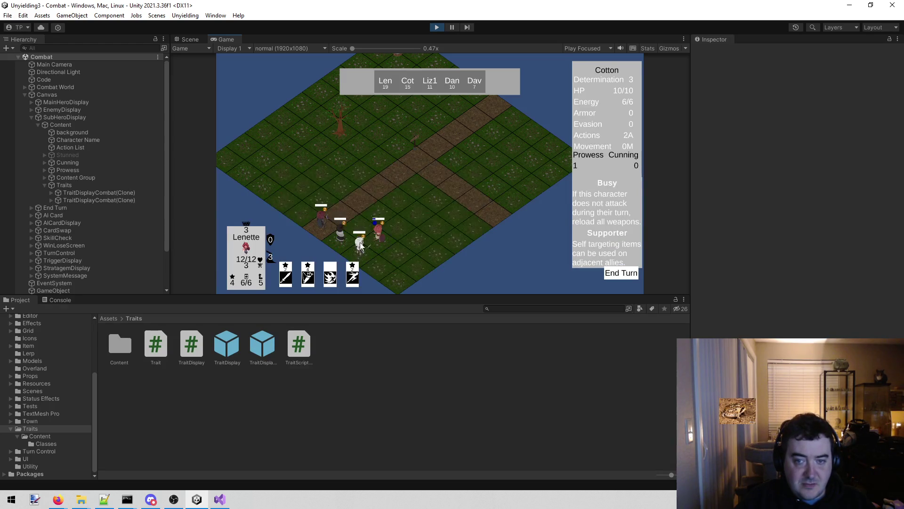
Stop the game and read through HeroDisplay.cs's Set method, which destroys and recreates trait objects.
click(437, 28)
key(alt+Tab)
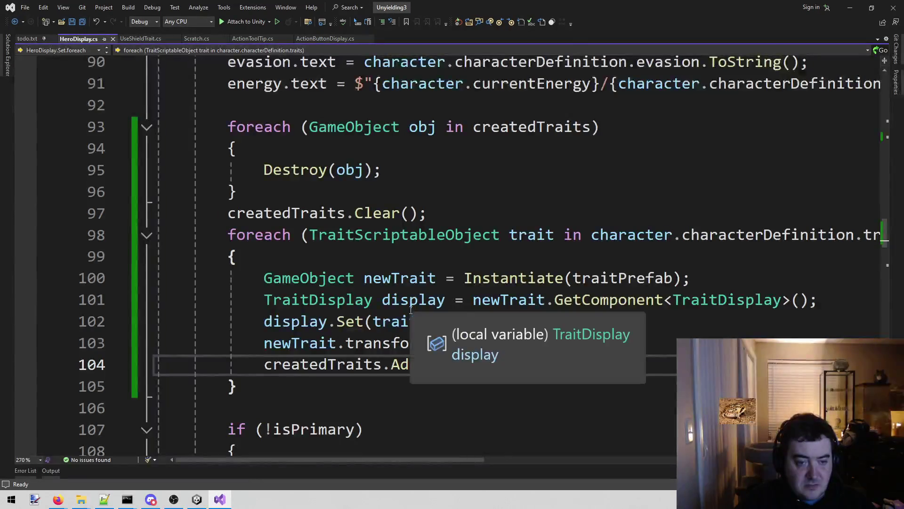
scroll(410, 310, down, 6)
scroll(417, 284, up, 9)
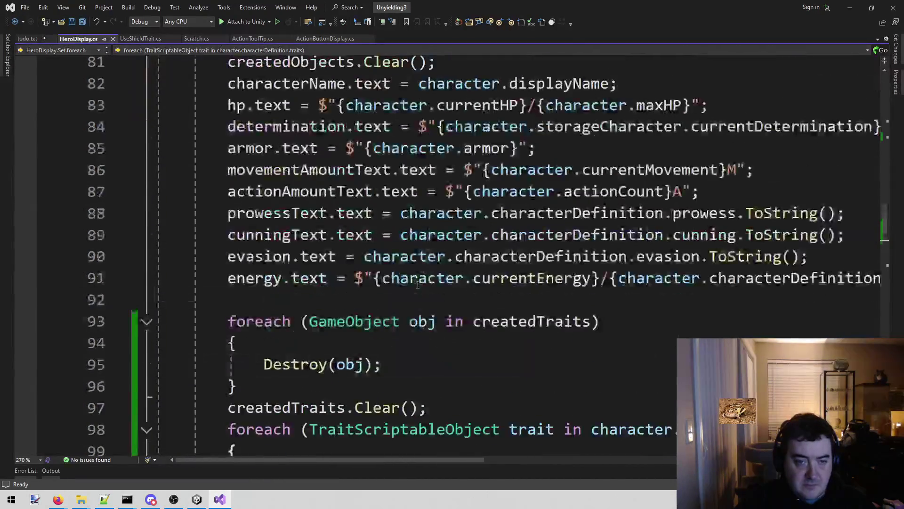
scroll(417, 284, up, 8)
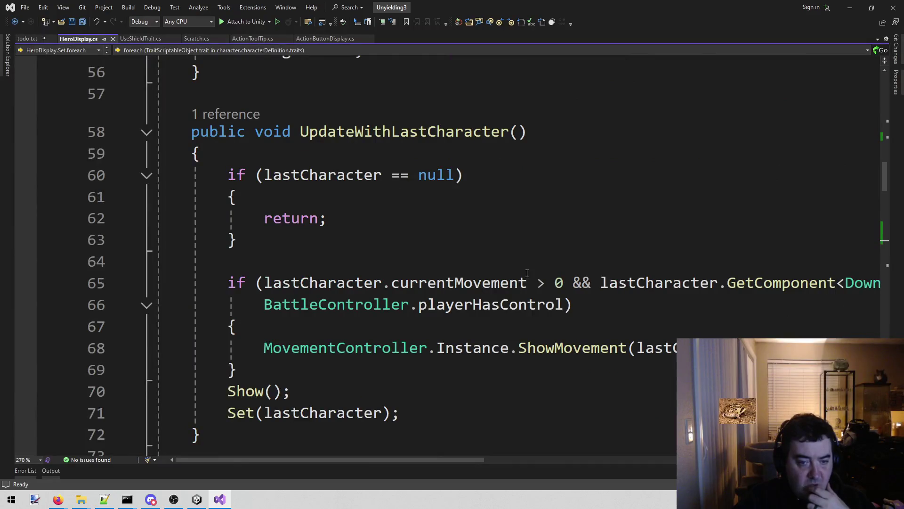
scroll(526, 273, up, 13)
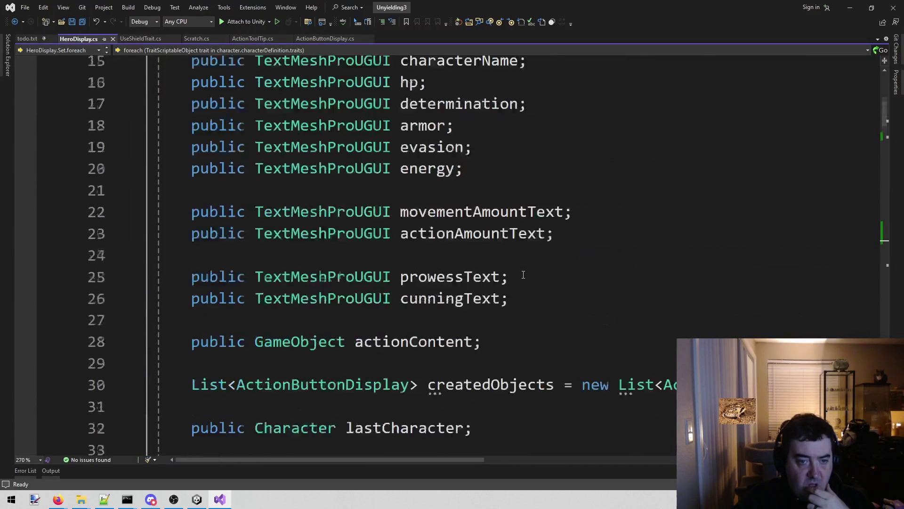
scroll(517, 279, down, 15)
scroll(517, 279, down, 20)
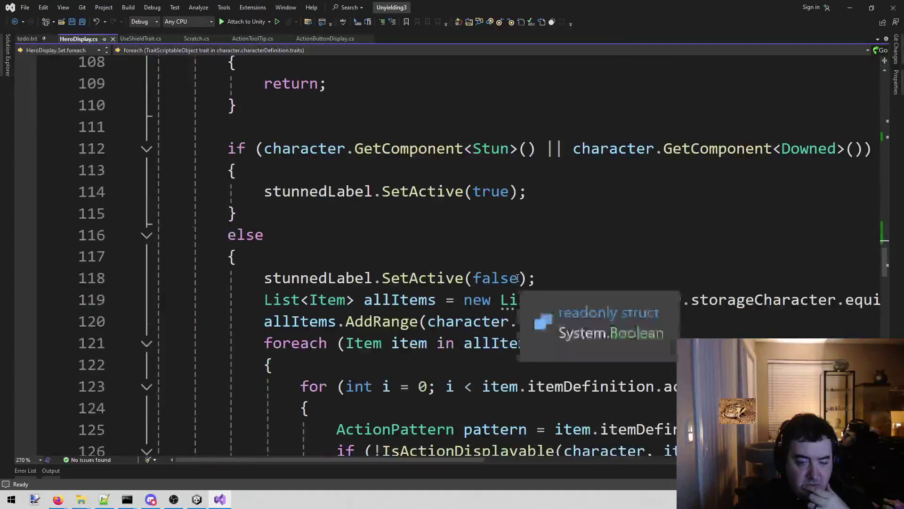
scroll(517, 278, down, 18)
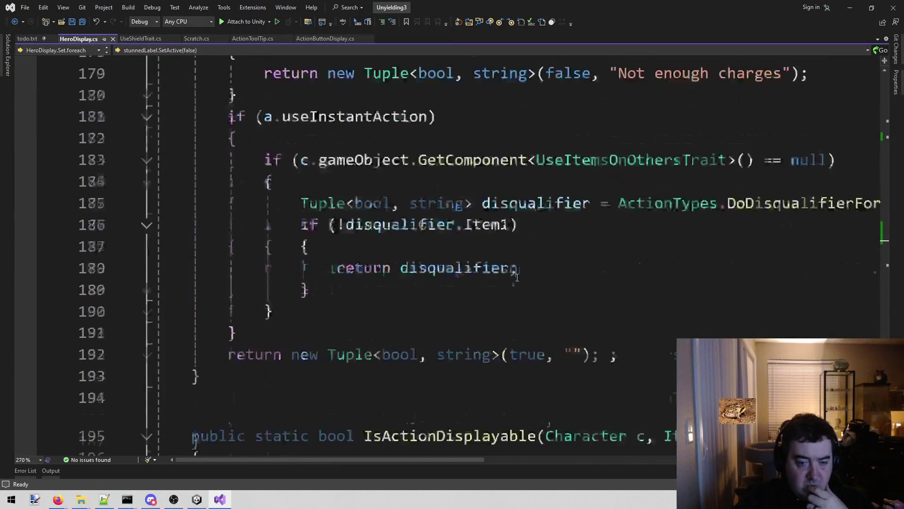
scroll(515, 277, up, 20)
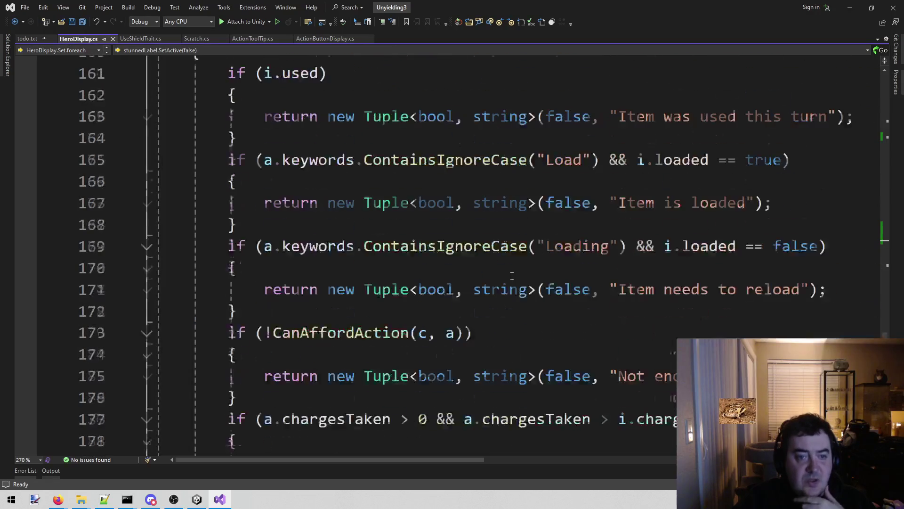
scroll(511, 277, up, 14)
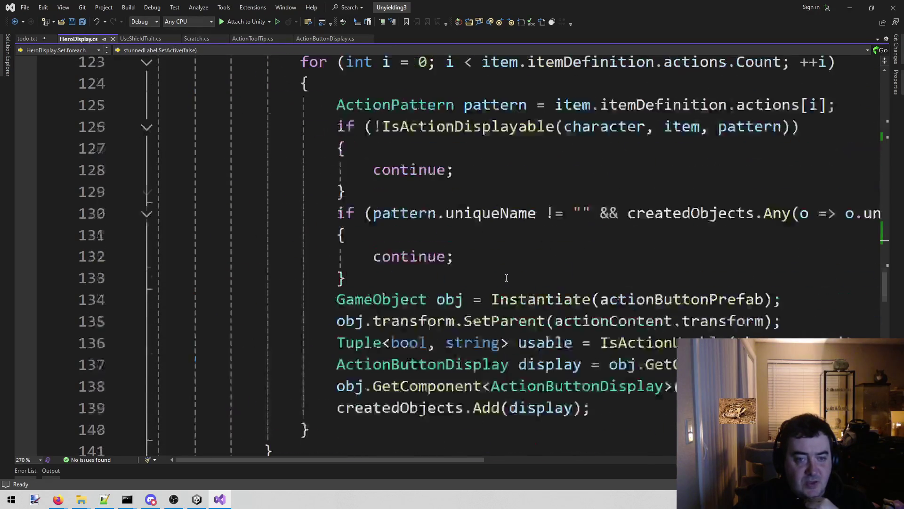
scroll(506, 278, up, 12)
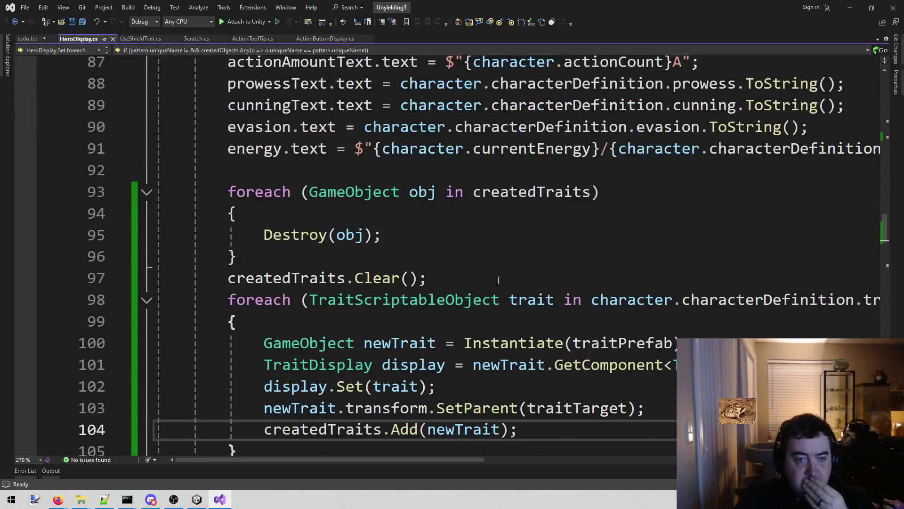
scroll(499, 280, up, 12)
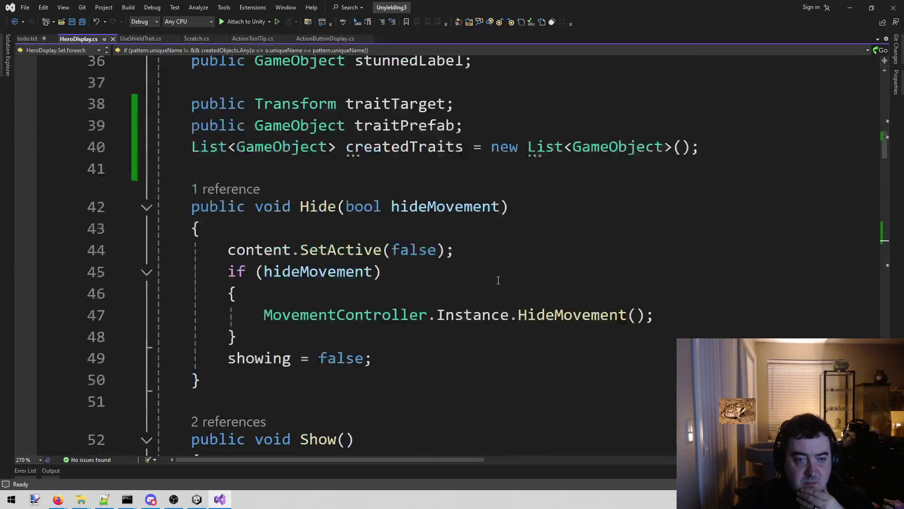
scroll(493, 290, down, 7)
scroll(493, 290, down, 9)
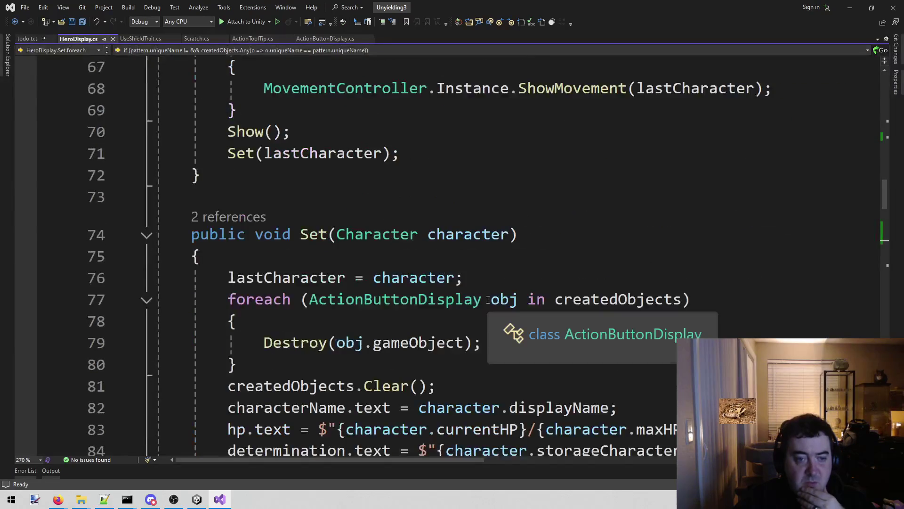
scroll(581, 239, down, 4)
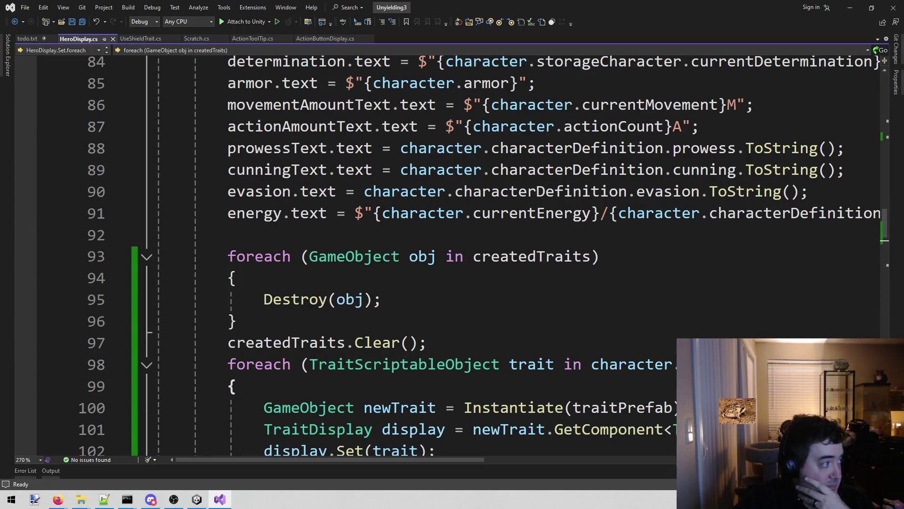
key(alt+Tab)
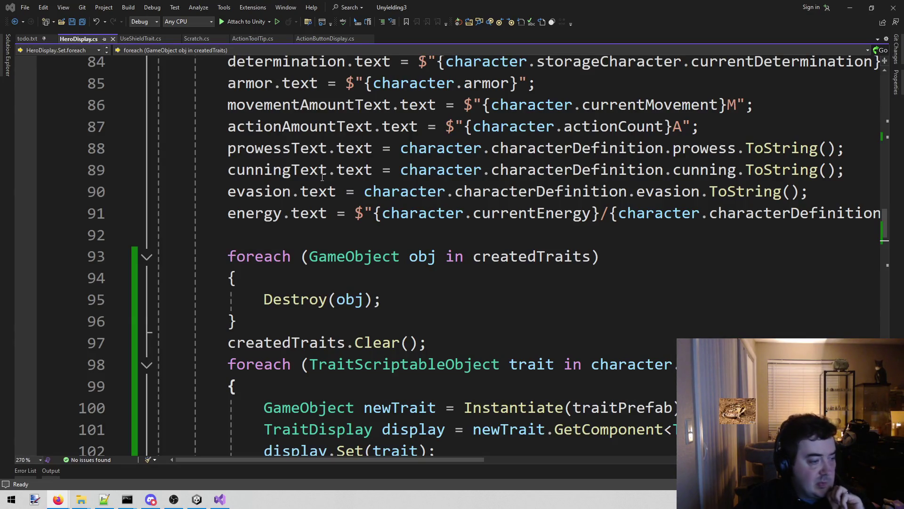
Write the loops that destroy createdTraits, clear the list, and instantiate traitPrefab with TraitDisplay per trait.
mouse_move(318, 179)
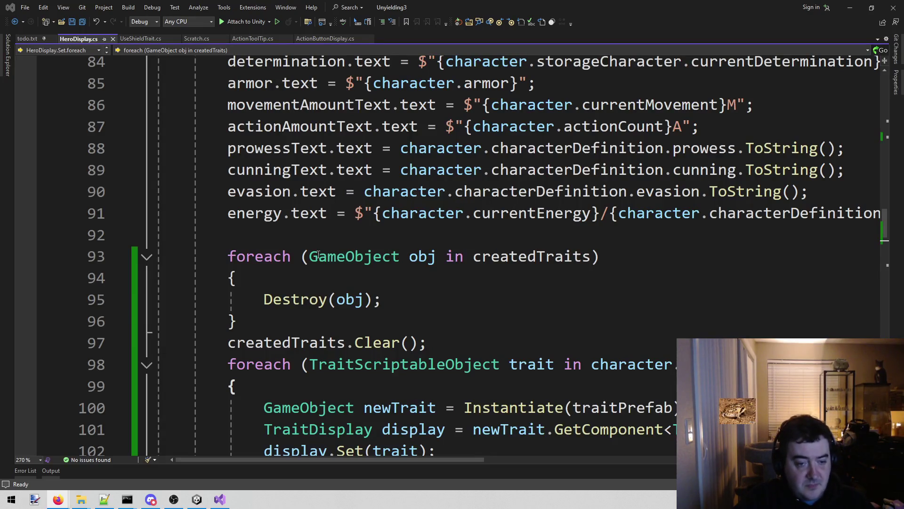
Return to HeroDisplay.cs with the cursor at line 96.
click(197, 500)
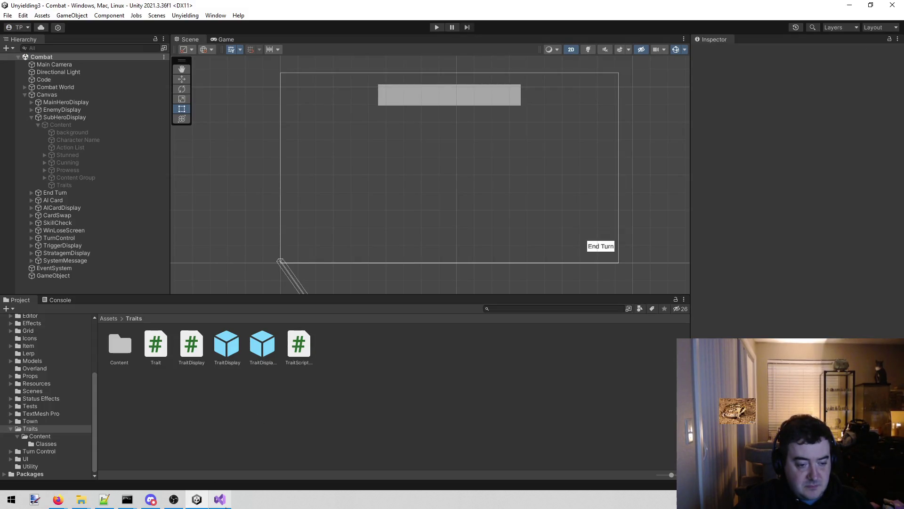
mouse_move(196, 502)
click(219, 460)
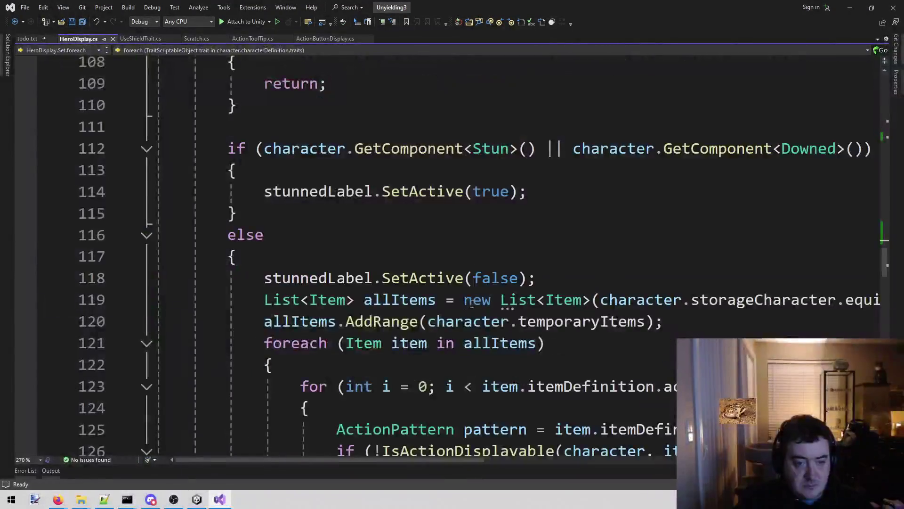
scroll(456, 308, up, 2)
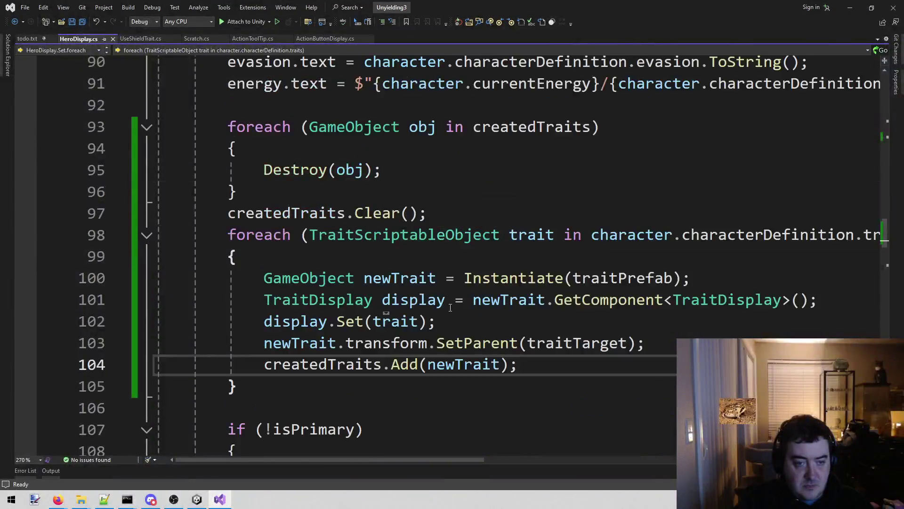
click(340, 201)
Search the whole solution for 'rebuild' and check the CardDisplay.cs match.
key(ctrl+shift+f)
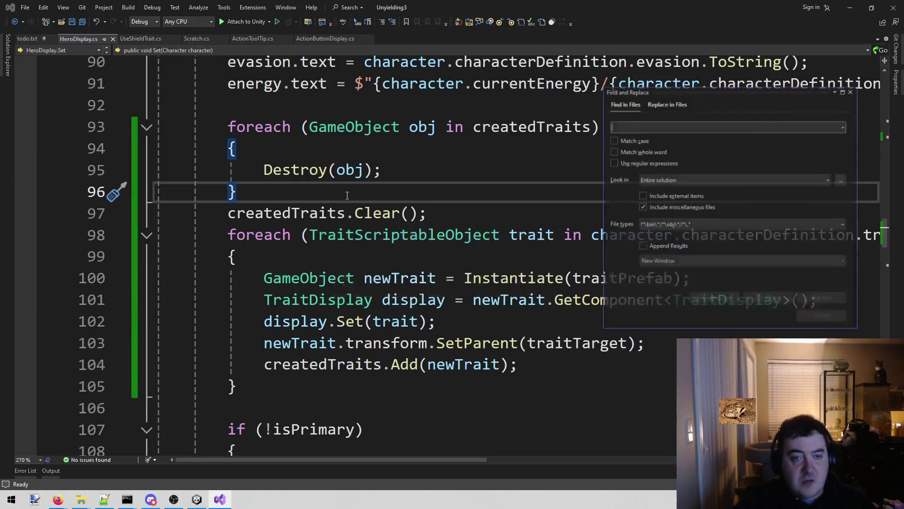
text(rebuild)
key(Return)
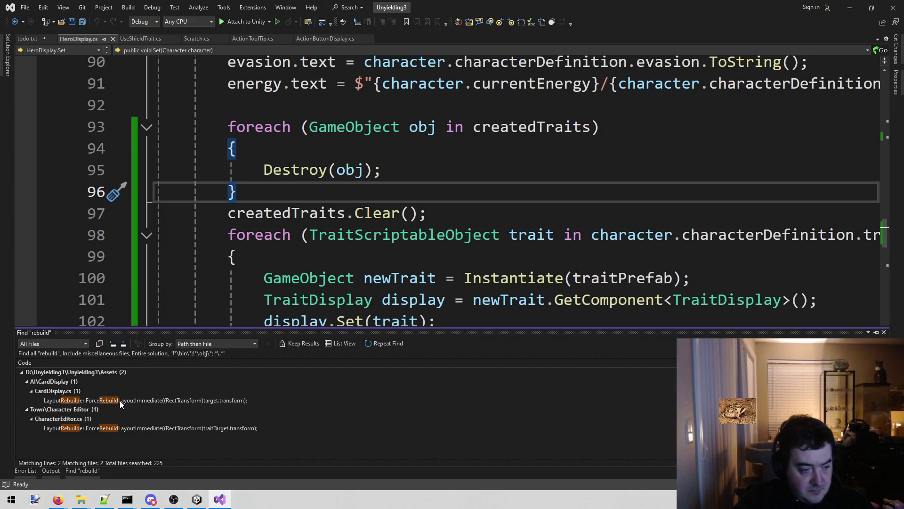
double_click(120, 400)
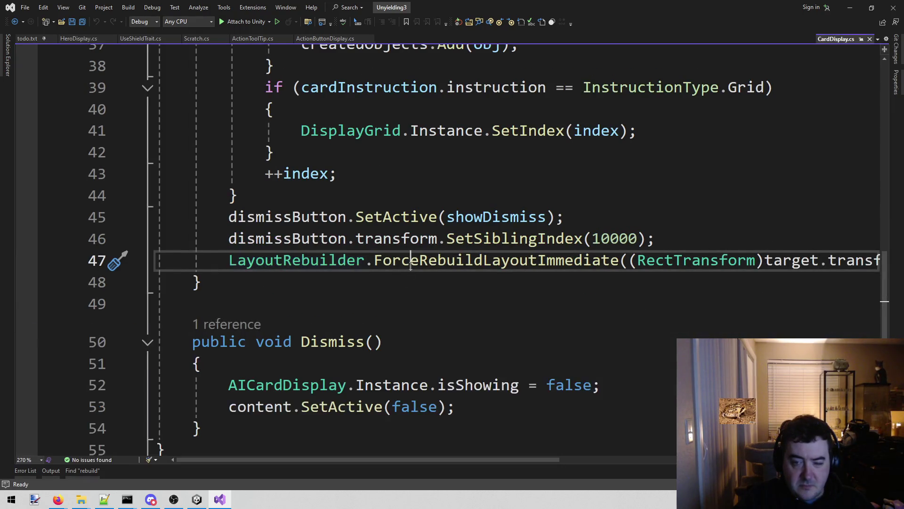
mouse_move(311, 461)
mouse_down()
mouse_move(383, 462)
mouse_move(321, 460)
mouse_up()
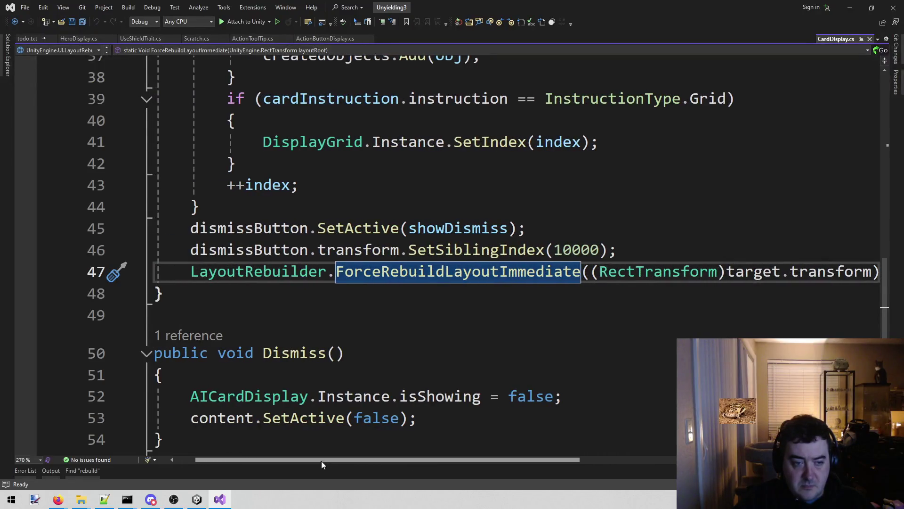
click(95, 471)
Copy the canvas-update and layout-rebuild lines 102–103 from CharacterEditor.cs, then close that file.
double_click(114, 428)
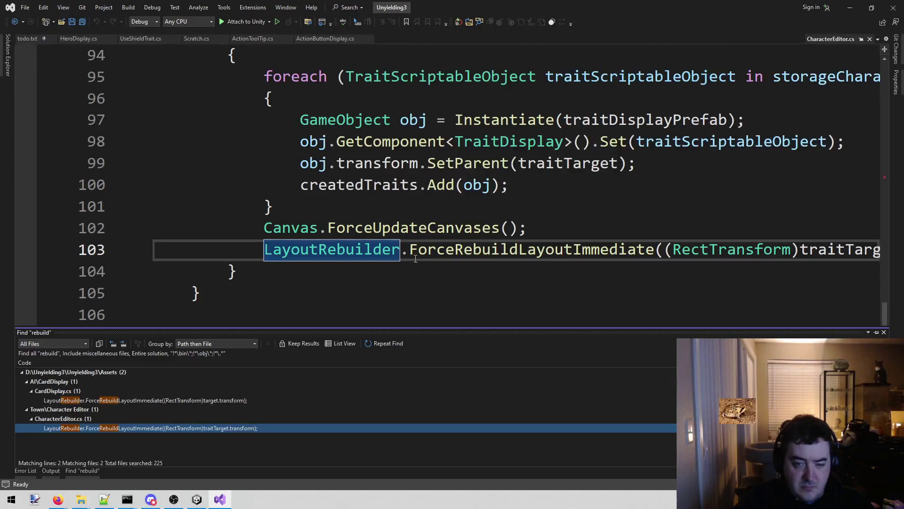
click(408, 280)
key(Up)
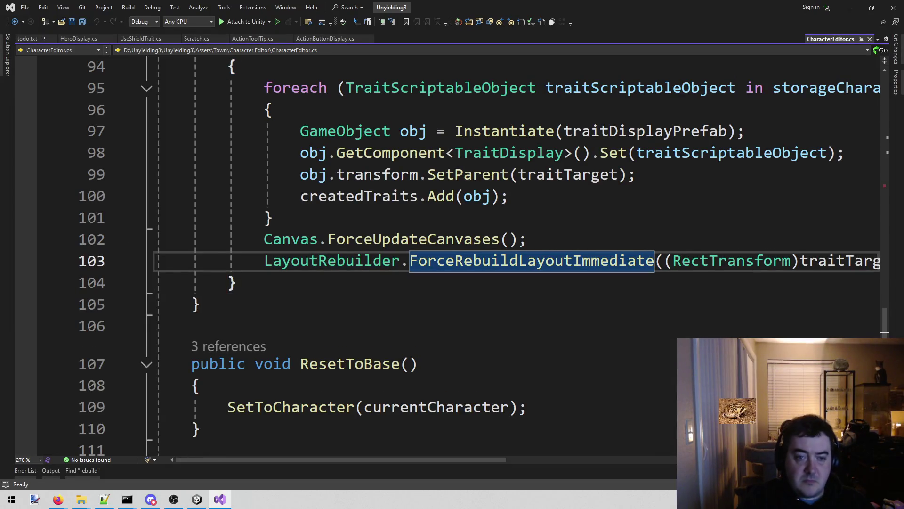
key(End)
key(shift+Up)
key(shift+Home)
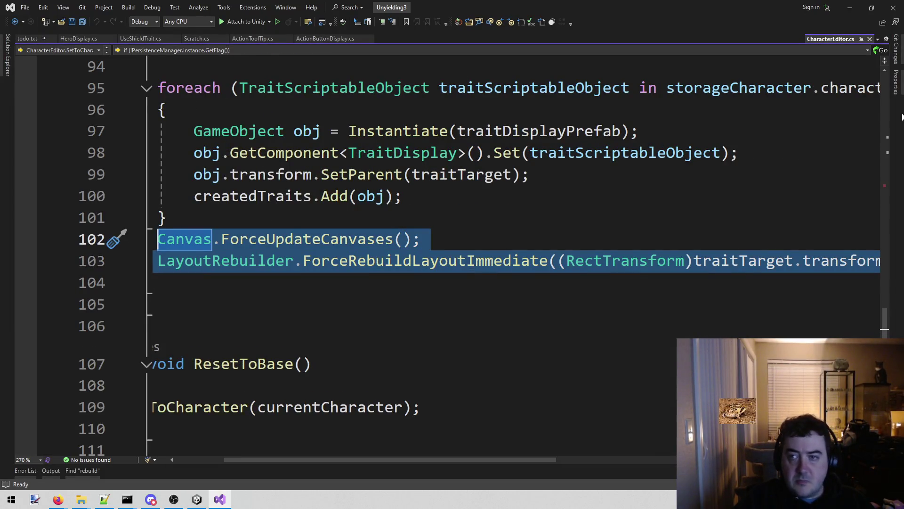
click(869, 39)
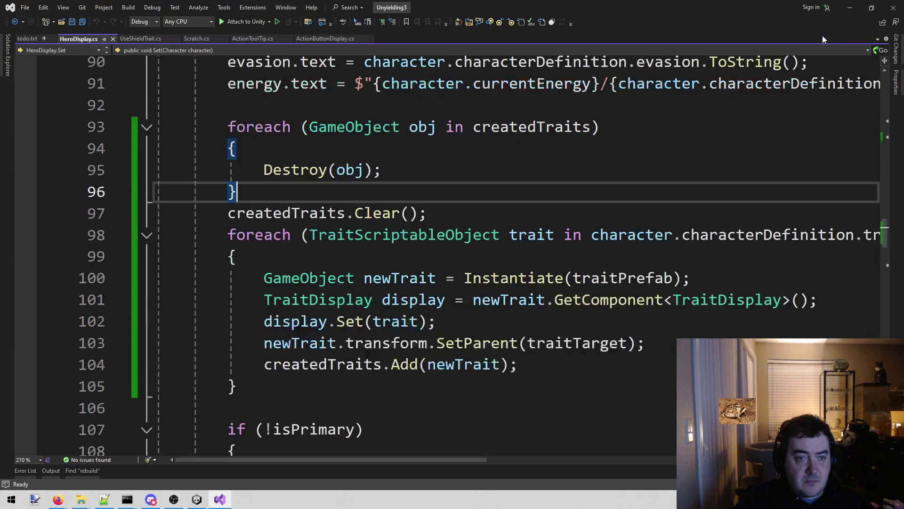
Paste the Canvas.ForceUpdateCanvases and ForceRebuildLayoutImmediate lines after the trait foreach loop.
scroll(360, 377, down, 3)
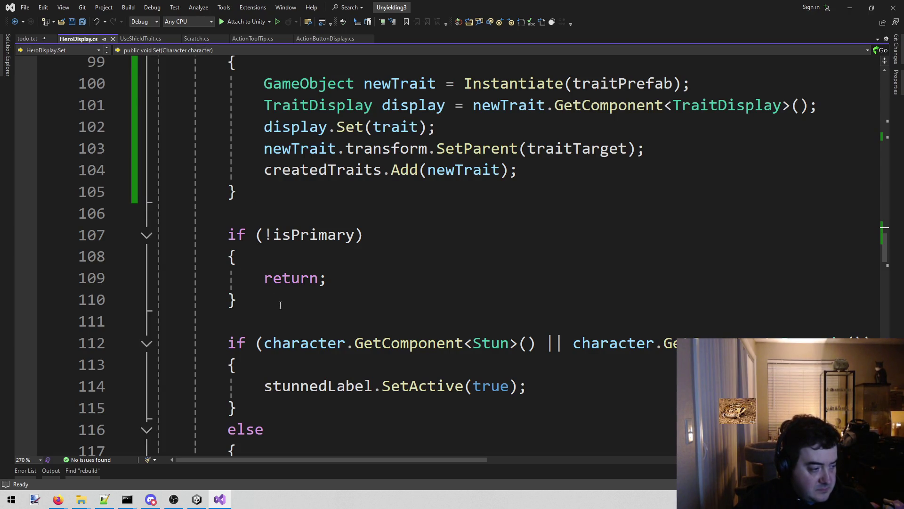
scroll(288, 311, up, 1)
scroll(288, 312, down, 1)
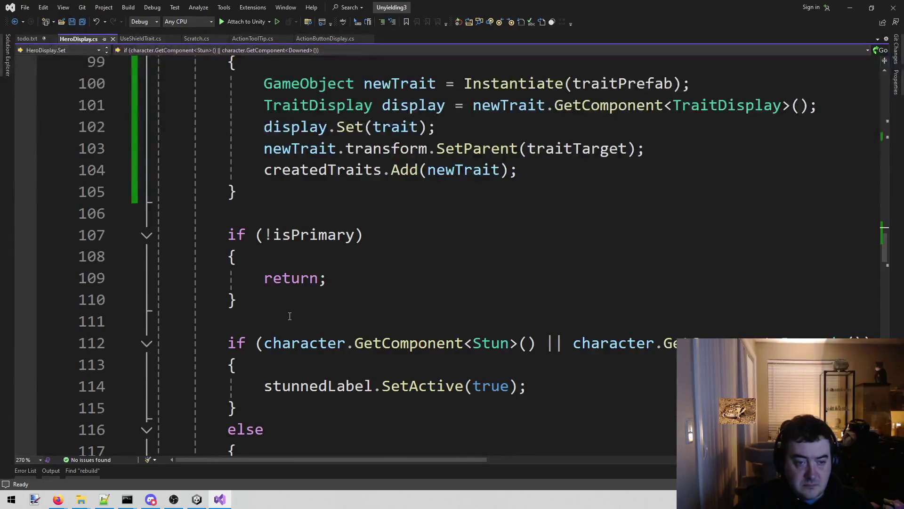
scroll(288, 313, up, 2)
scroll(289, 316, down, 1)
scroll(289, 316, up, 1)
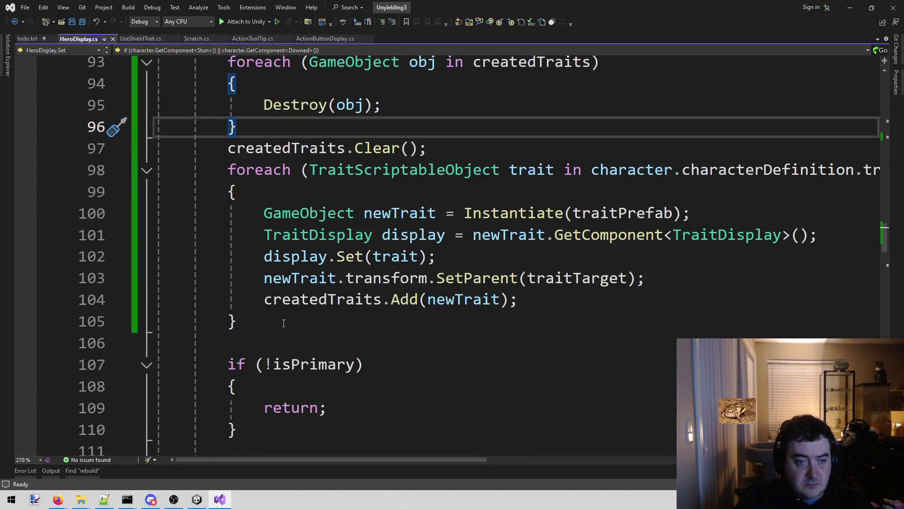
click(282, 321)
key(ctrl+v)
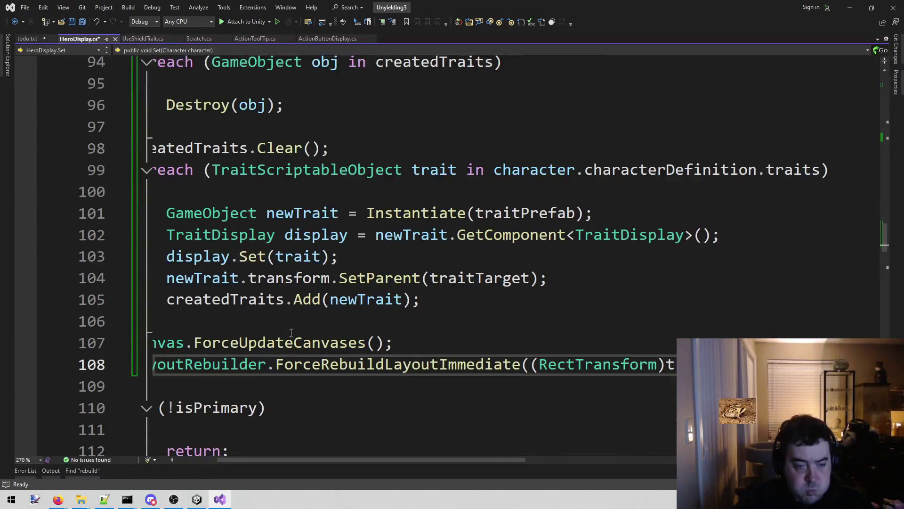
Review the pasted layout-refresh calls on traitTarget and save HeroDisplay.cs.
drag(314, 460, 272, 460)
scroll(291, 289, down, 1)
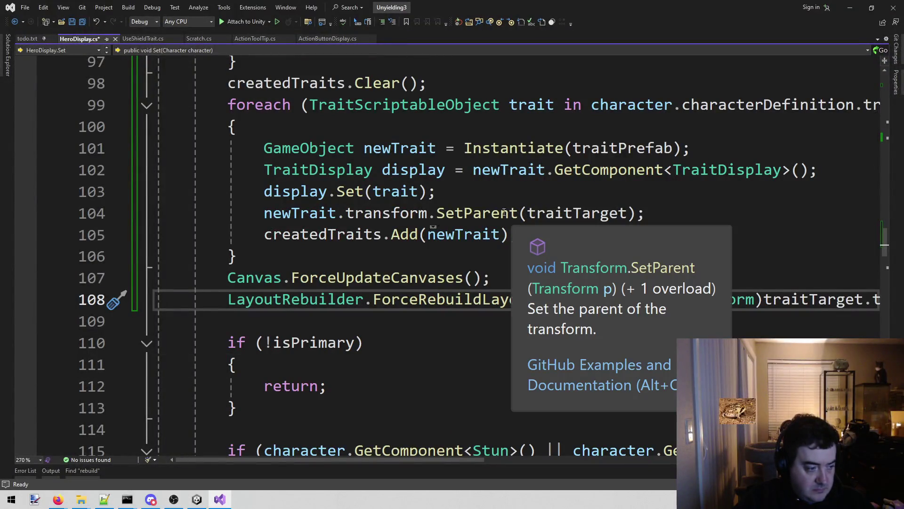
scroll(411, 363, down, 7)
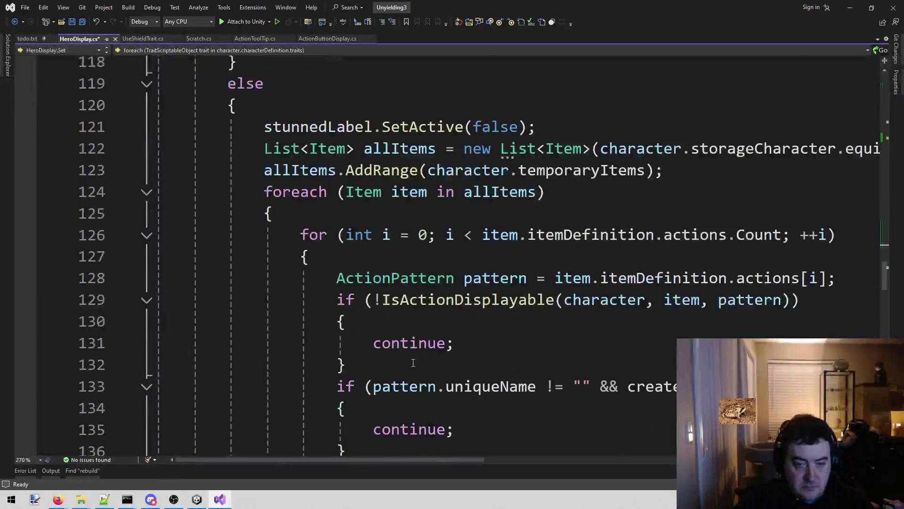
scroll(410, 362, up, 7)
scroll(408, 358, up, 1)
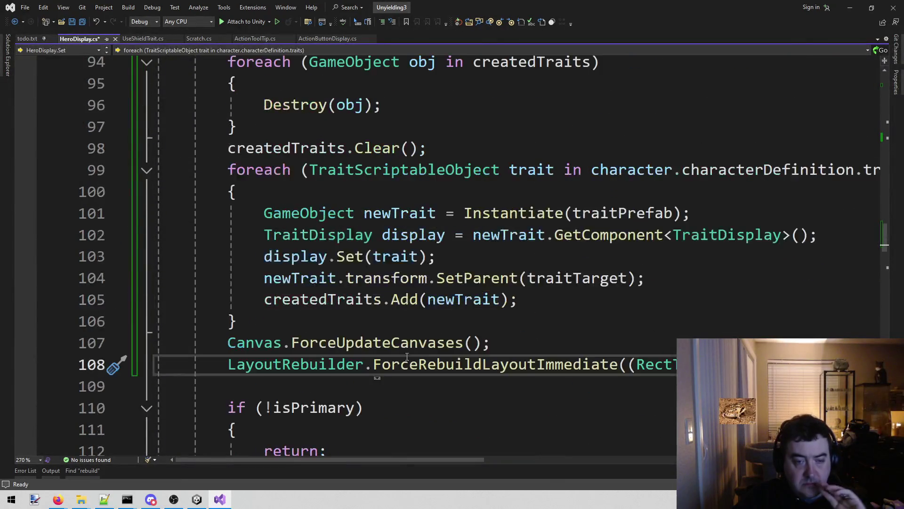
scroll(493, 267, down, 15)
scroll(477, 286, up, 10)
scroll(478, 286, up, 4)
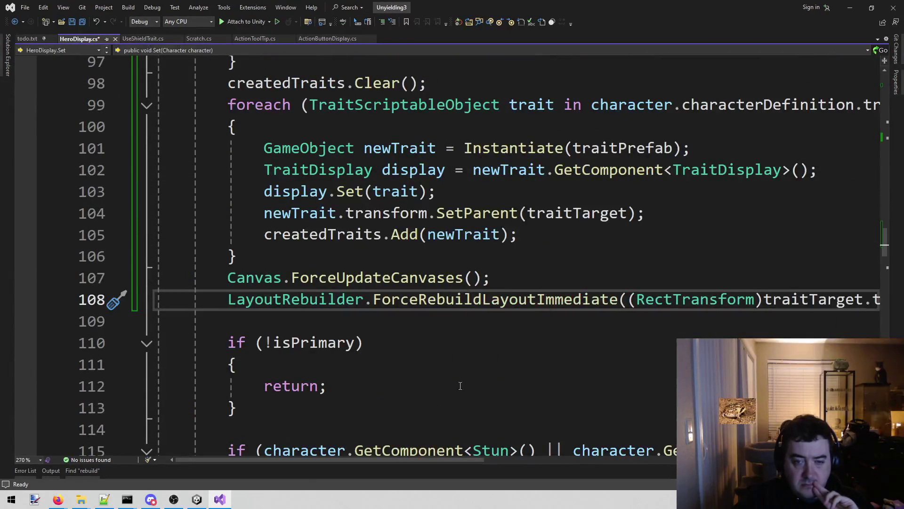
mouse_move(400, 461)
mouse_down()
mouse_move(502, 465)
mouse_move(362, 468)
mouse_up()
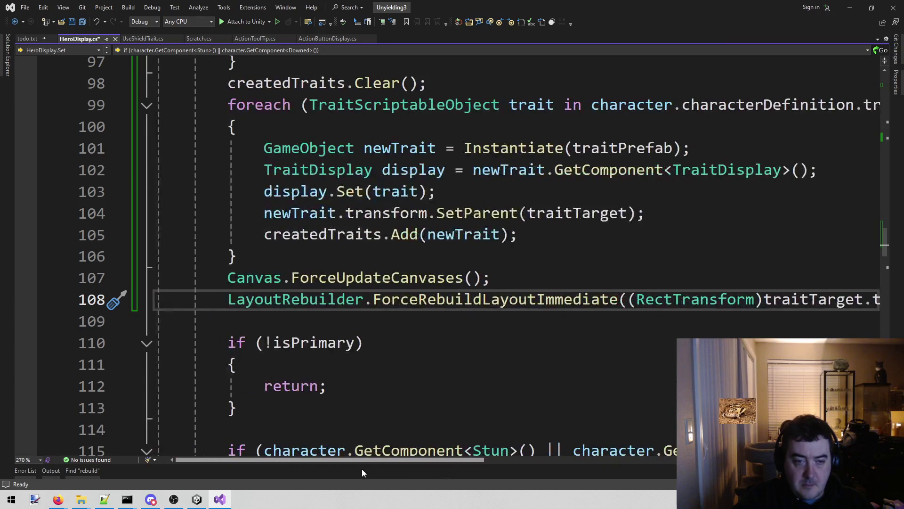
click(419, 314)
key(ctrl+s)
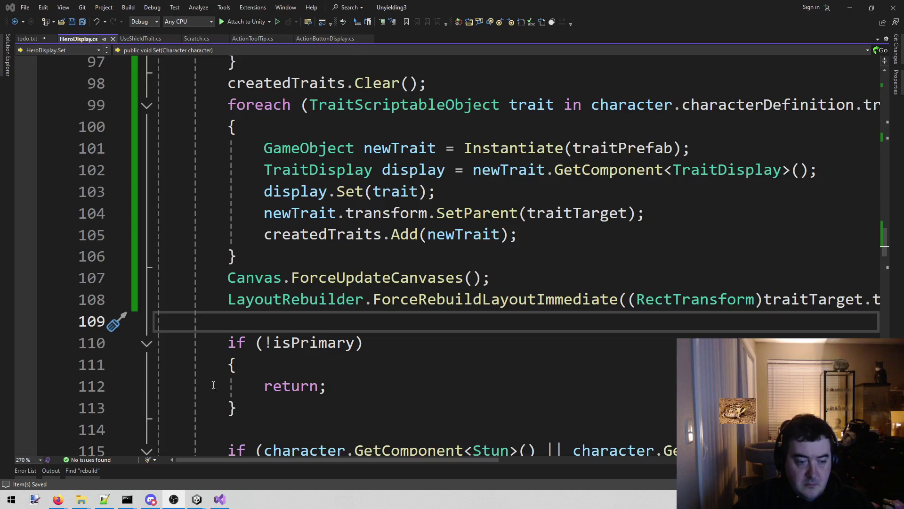
Test-run the Combat scene to view Cotton's and Lenette's trait entries, then return to Visual Studio.
mouse_move(202, 498)
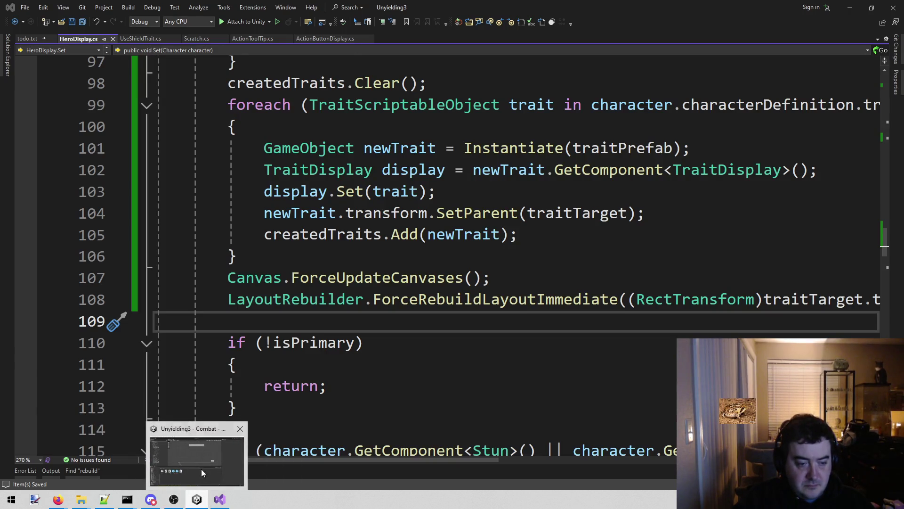
click(203, 472)
click(440, 27)
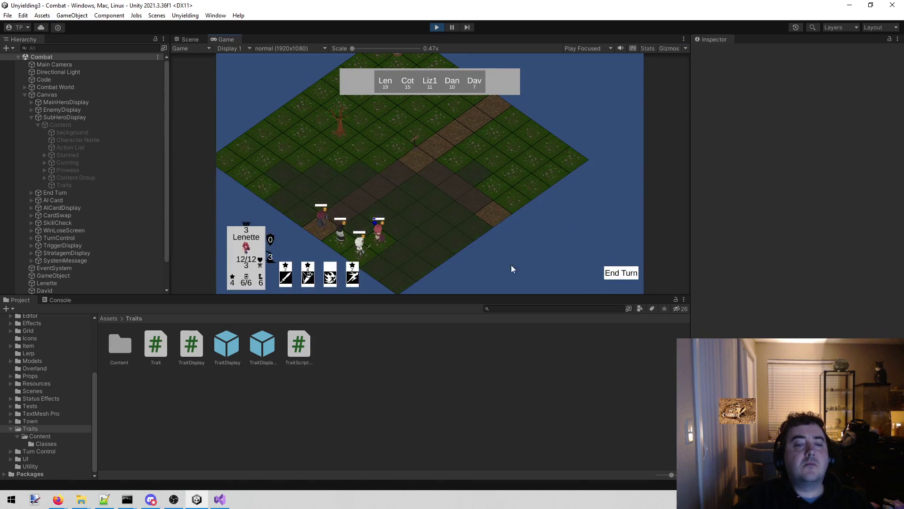
mouse_move(381, 238)
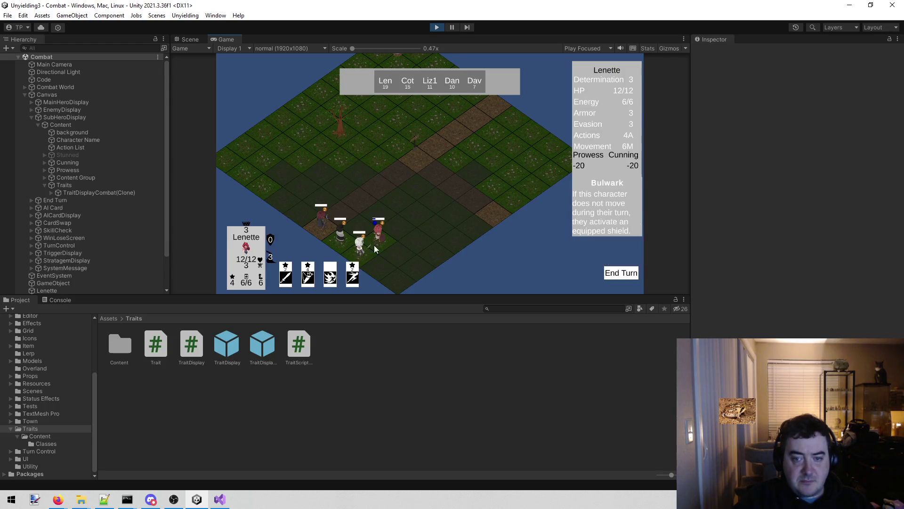
mouse_move(341, 238)
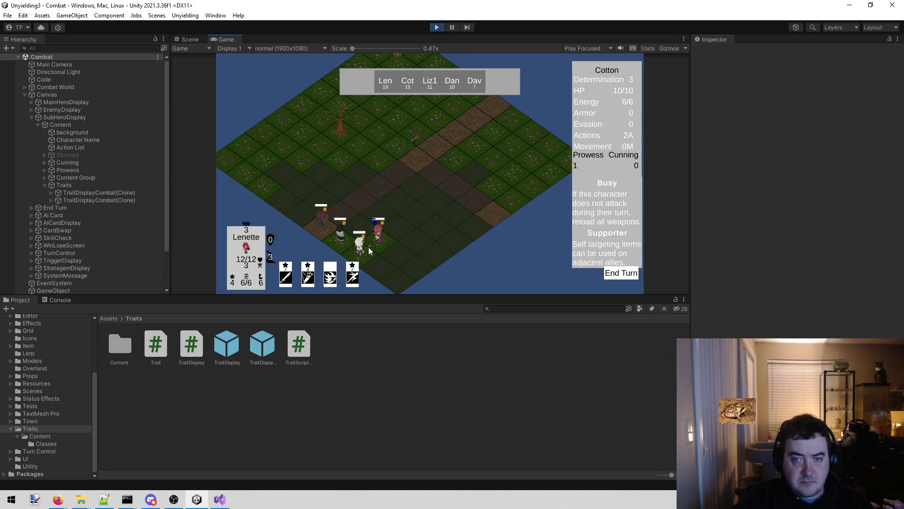
click(434, 28)
click(220, 498)
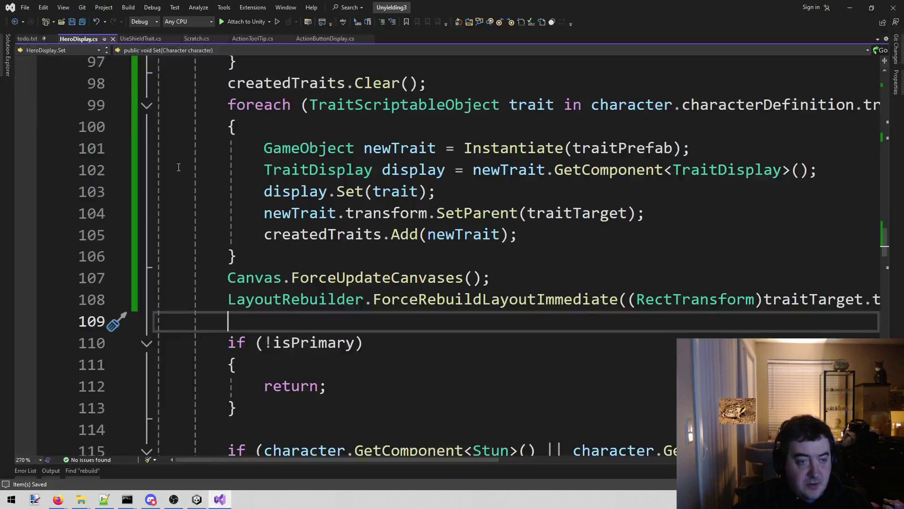
Delete the finished trait notes on lines 97–102 of todo.txt plus the leftover blank line.
click(26, 40)
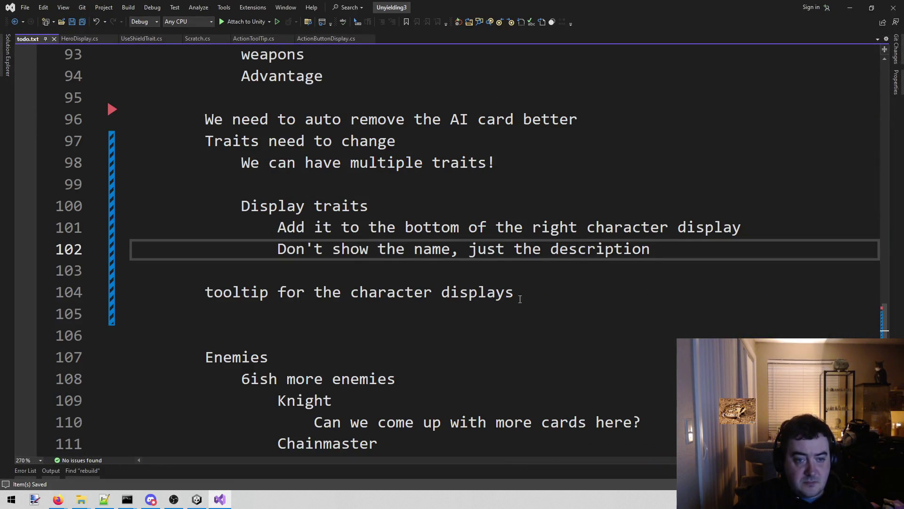
scroll(521, 298, up, 1)
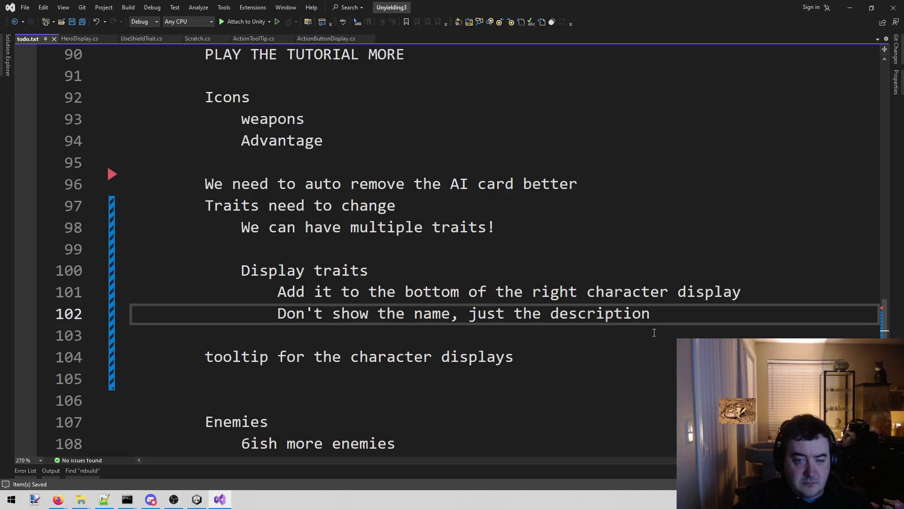
mouse_move(722, 318)
mouse_down()
mouse_move(134, 250)
mouse_move(134, 206)
mouse_up()
key(Delete)
key(Down)
key(BackSpace)
key(BackSpace)
key(BackSpace)
key(BackSpace)
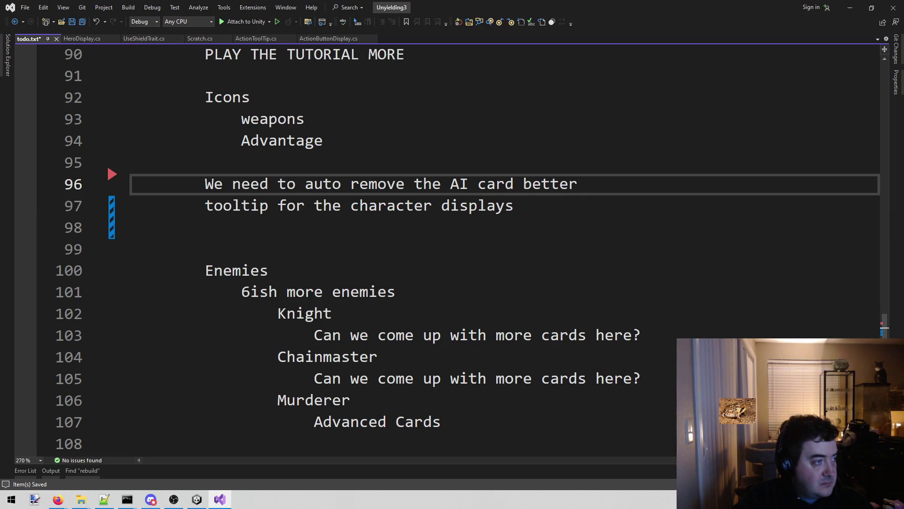
key(alt+Tab)
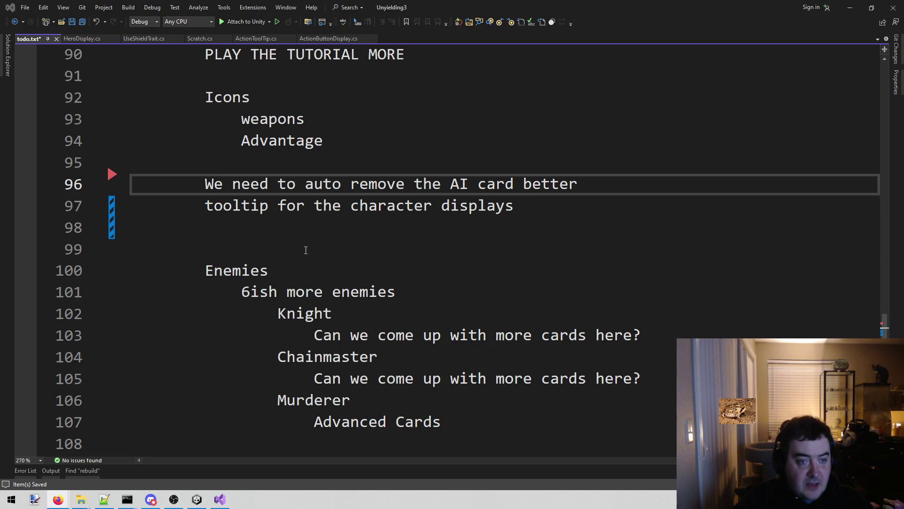
Leave todo.txt at line 98 and run the Combat scene in Unity's Play mode.
click(477, 231)
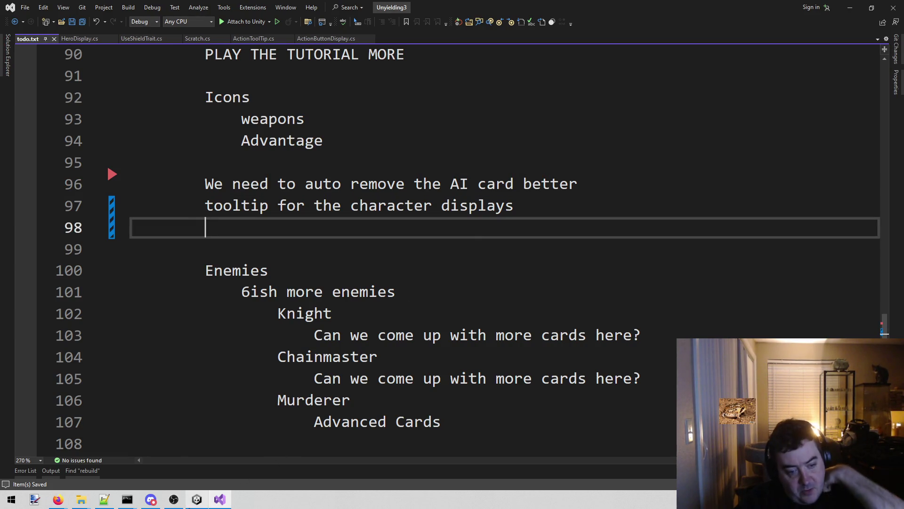
key(alt+Tab)
click(437, 26)
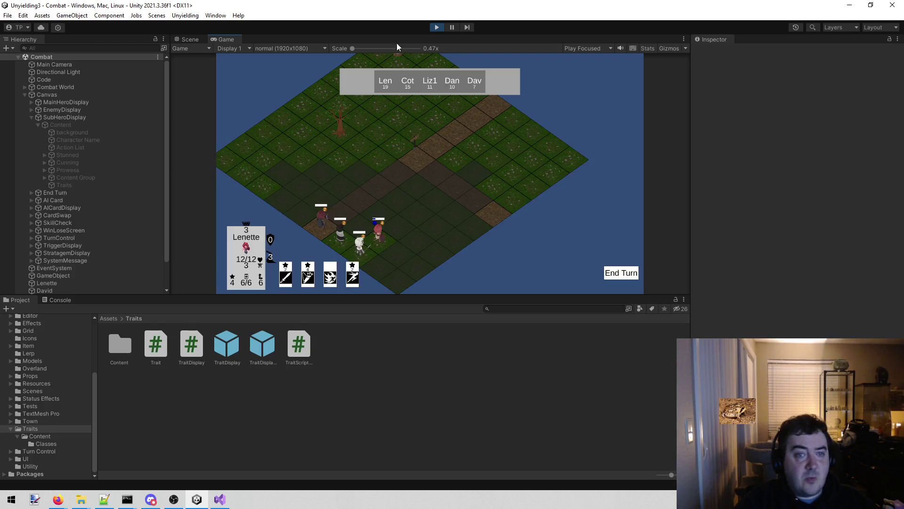
Stop Play mode and launch The Last Spell from the Steam library by searching 'the last'.
click(437, 27)
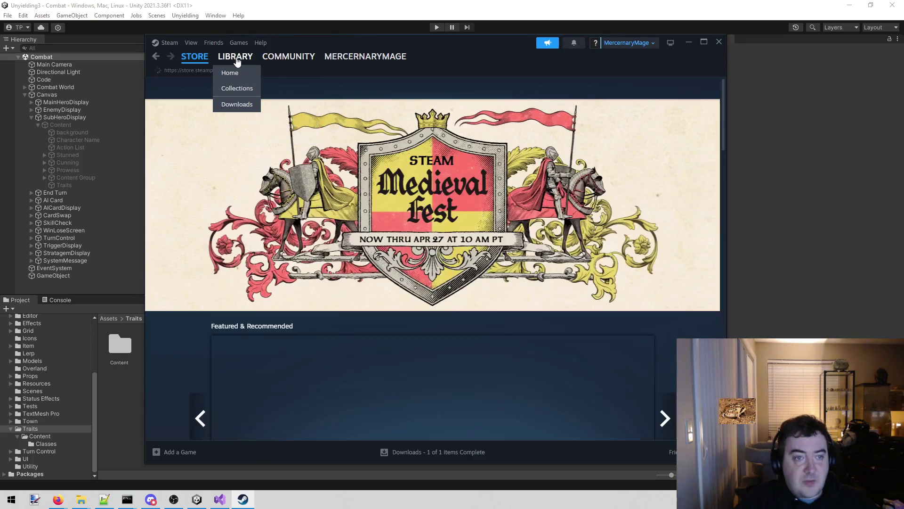
click(253, 64)
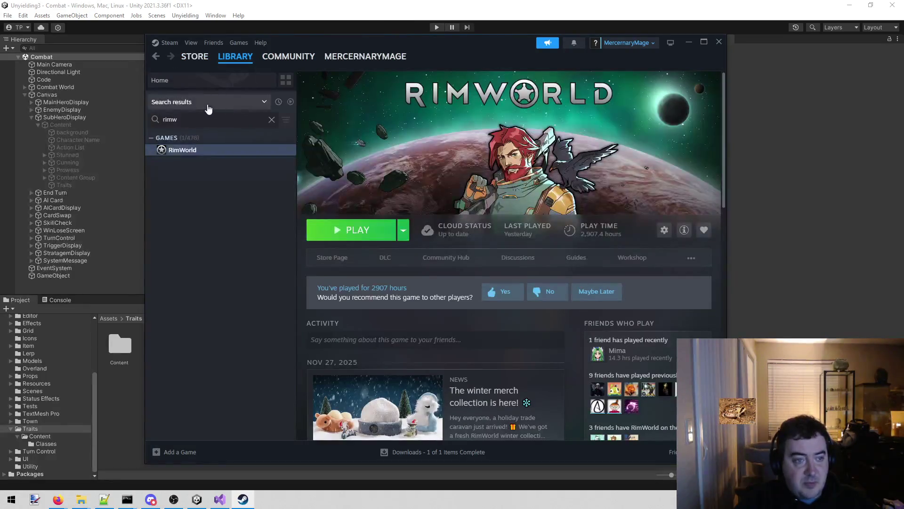
double_click(169, 119)
text(the last)
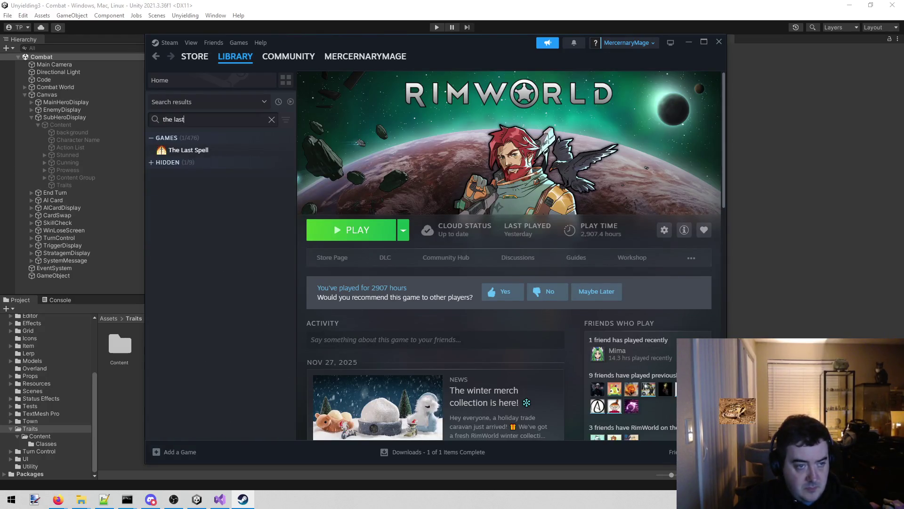
click(209, 150)
click(346, 231)
click(689, 42)
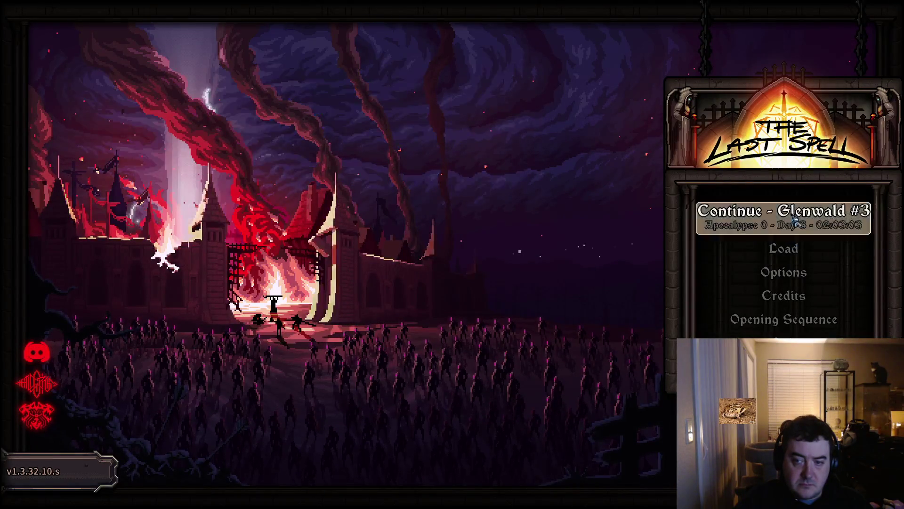
Resume the Glenwald #3 saved run in The Last Spell, then return to the Unity editor.
click(739, 225)
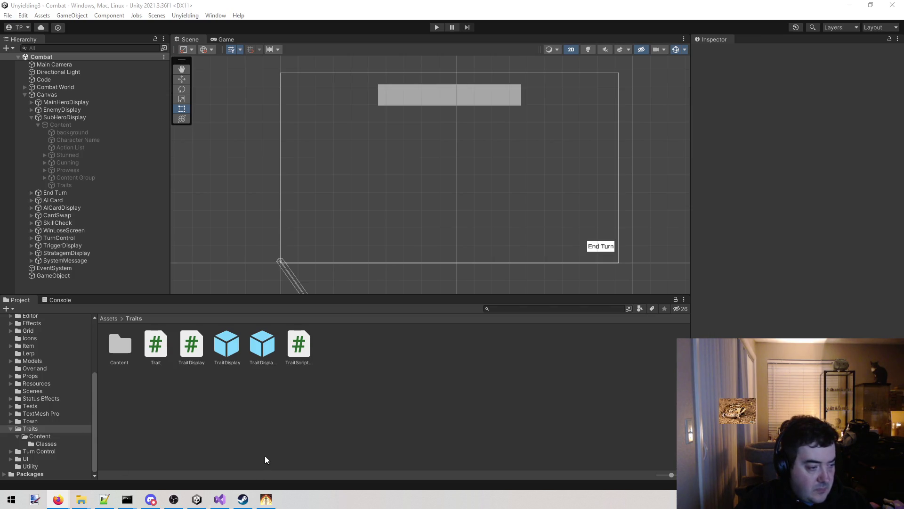
click(265, 499)
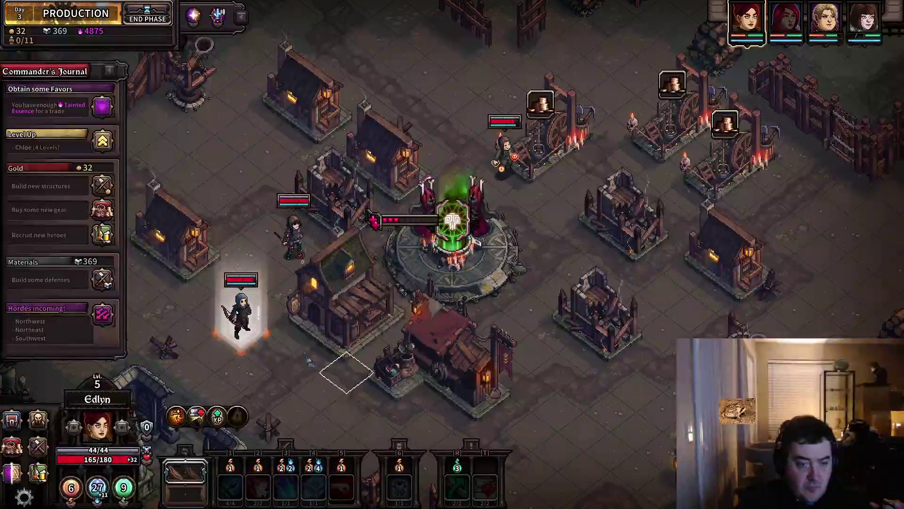
Read Edlyn's Block, Armor, Health and Experience tooltips, then check Straight Arrow's 125–176 damage and 3–8 range.
mouse_move(148, 427)
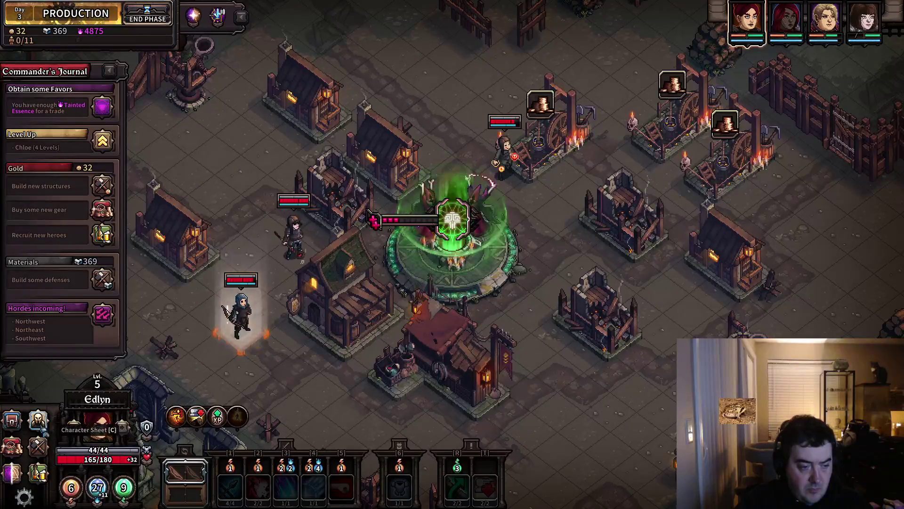
mouse_move(109, 376)
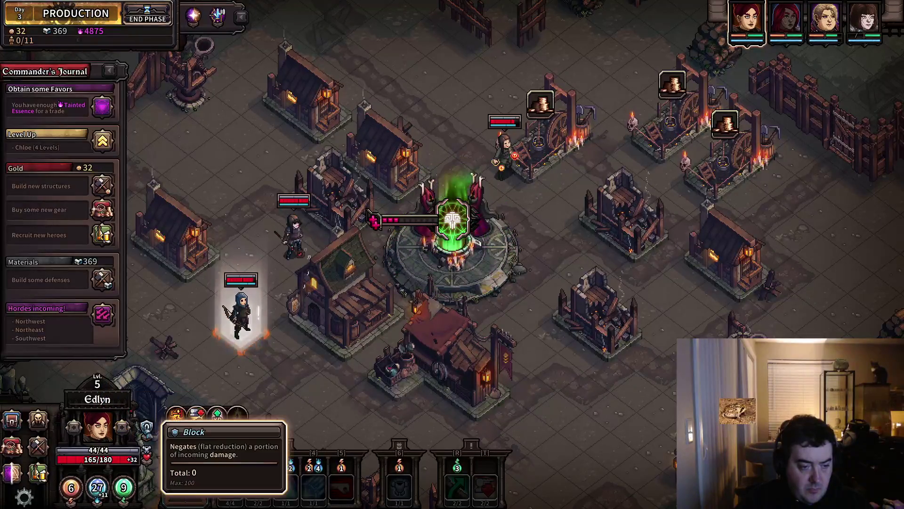
mouse_move(149, 451)
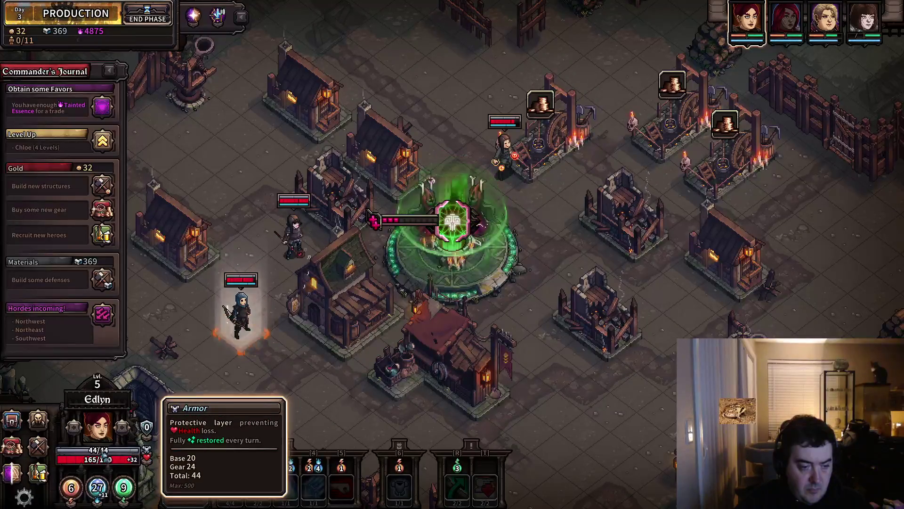
mouse_move(106, 460)
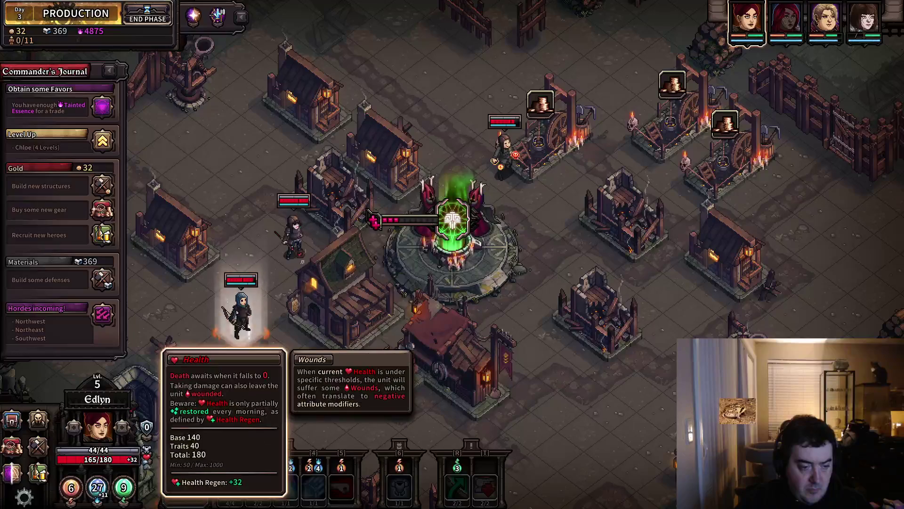
mouse_move(131, 491)
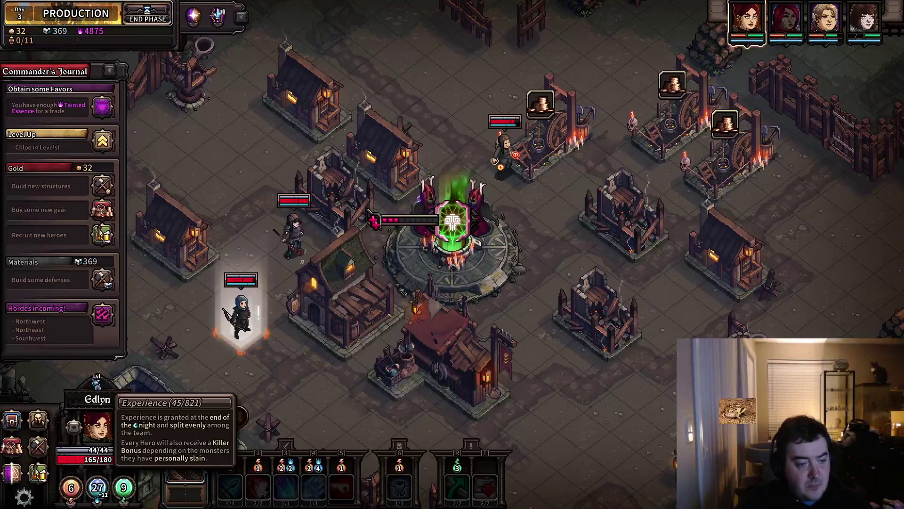
mouse_move(177, 417)
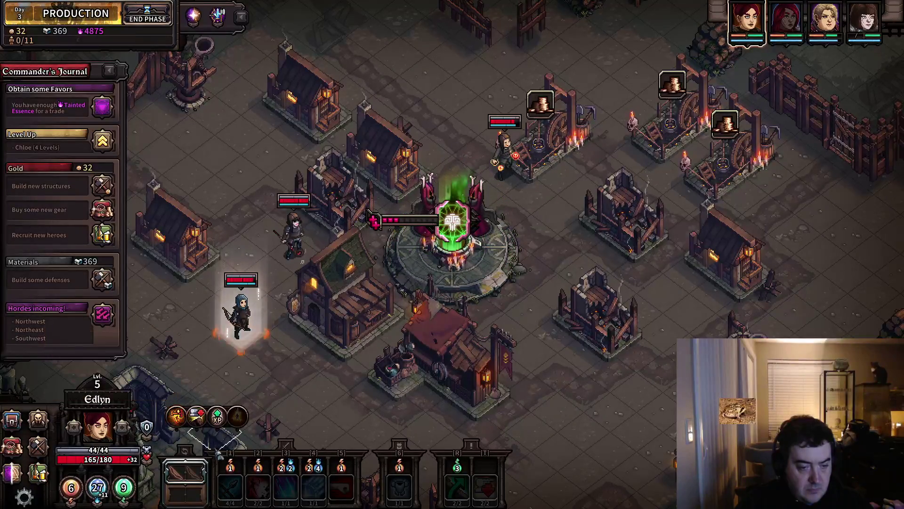
click(231, 487)
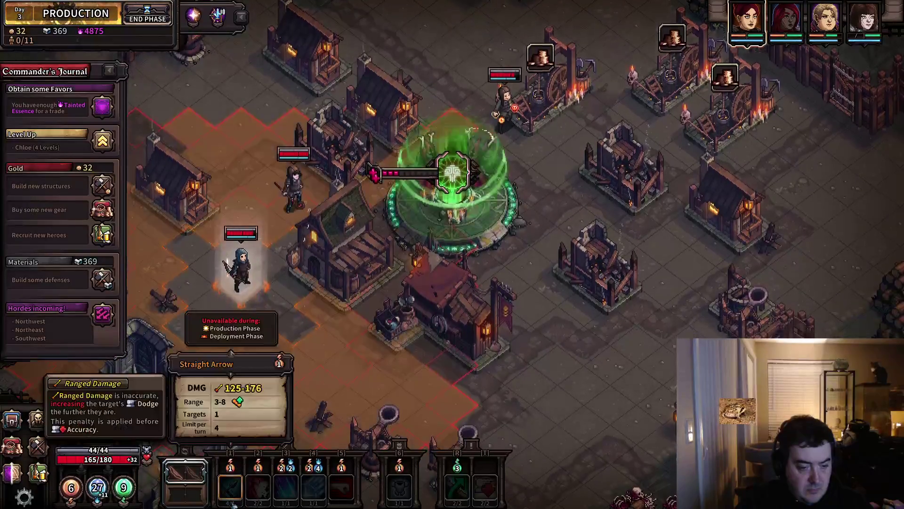
key(Escape)
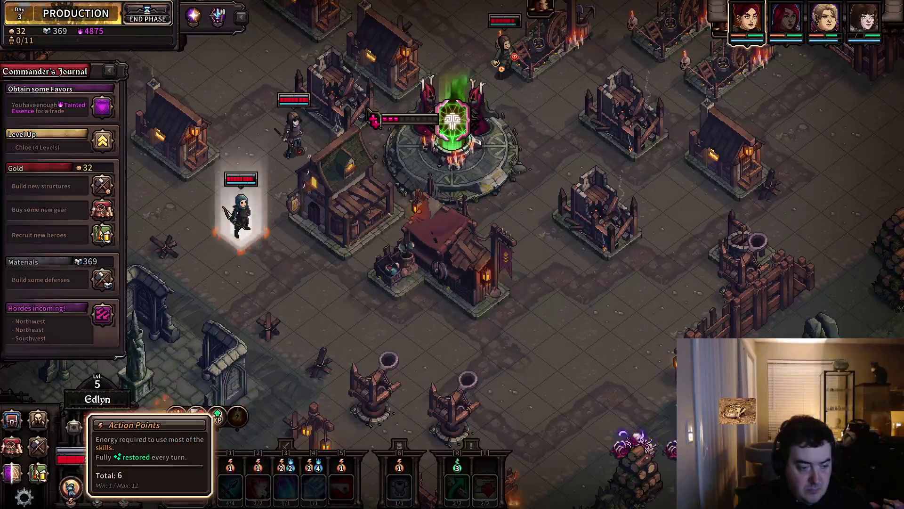
key(w)
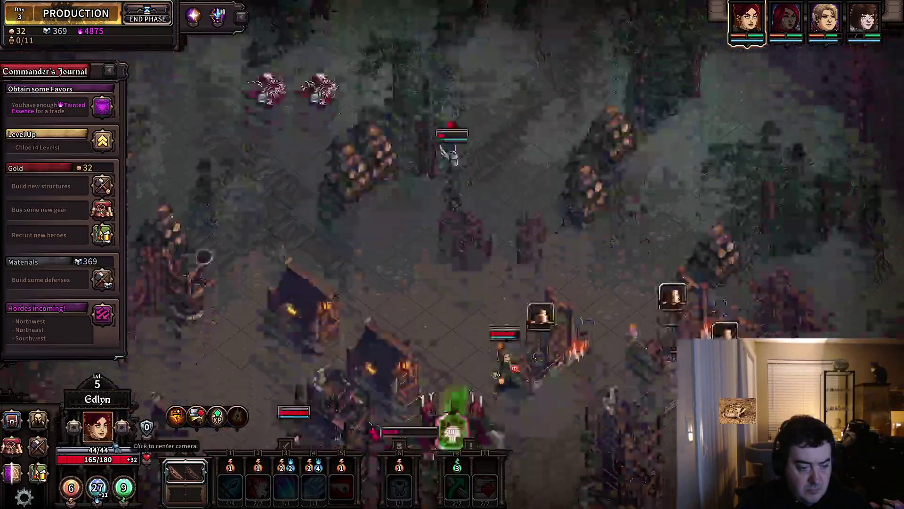
click(115, 443)
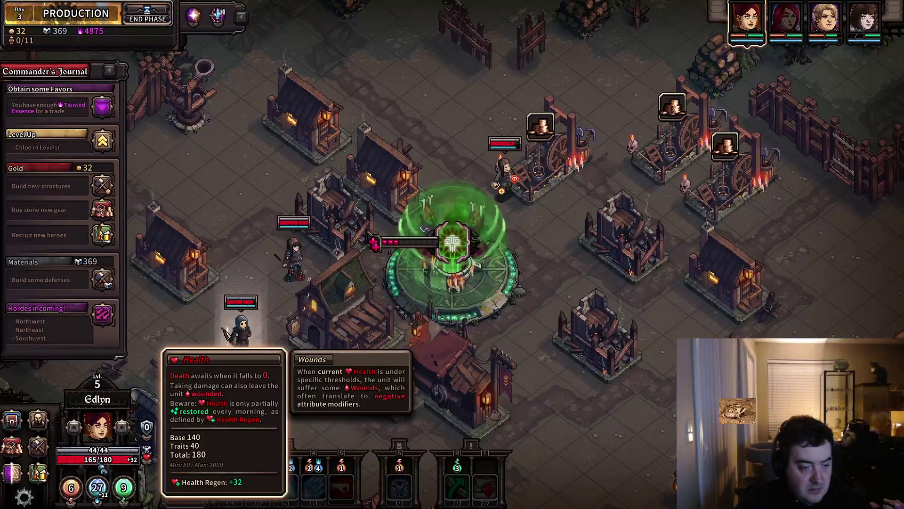
mouse_move(97, 487)
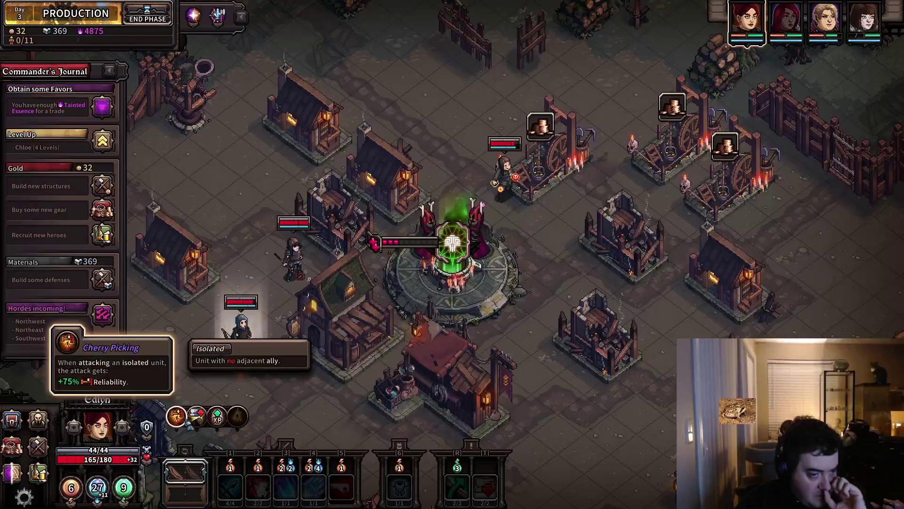
mouse_move(239, 423)
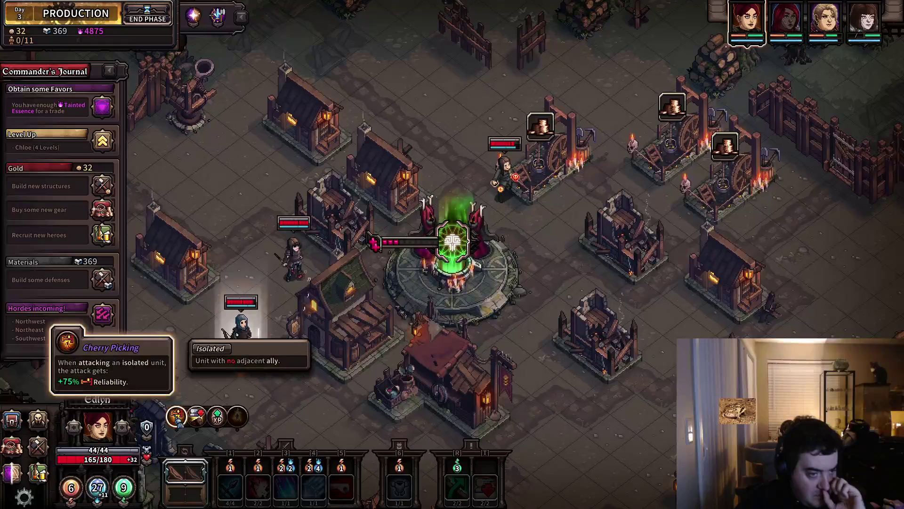
mouse_move(147, 427)
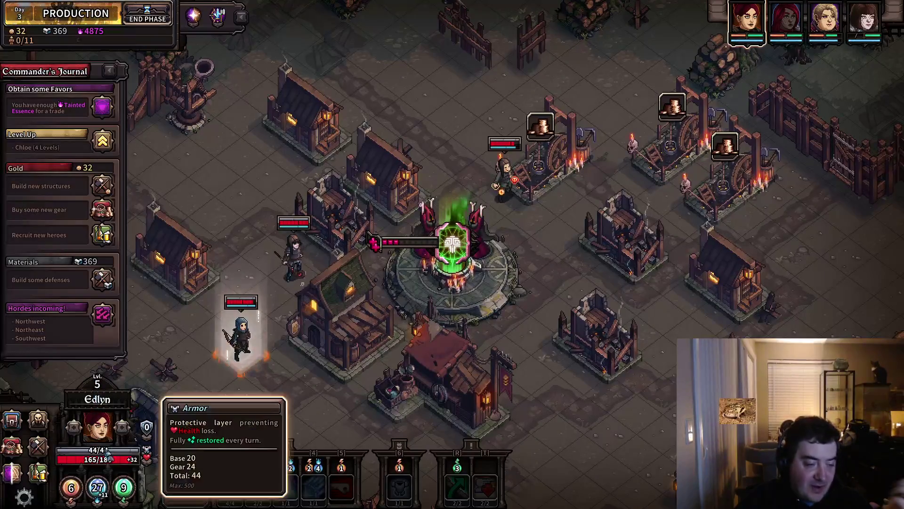
key(s)
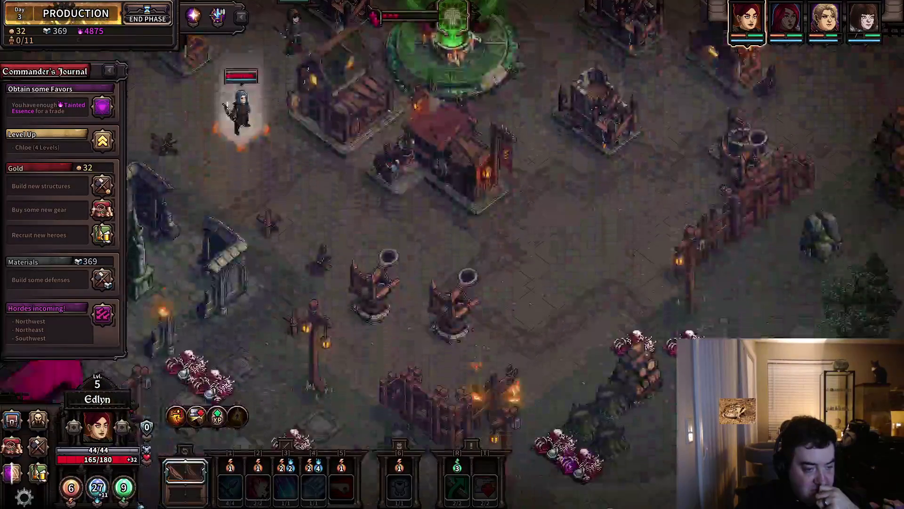
key(w)
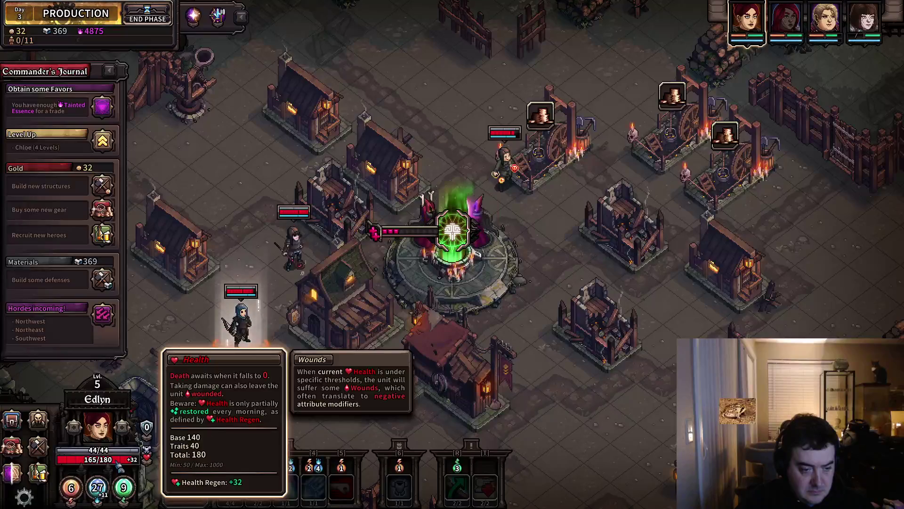
Save the Glenwald run and exit to The Last Spell's main menu, confirming the warning.
key(Escape)
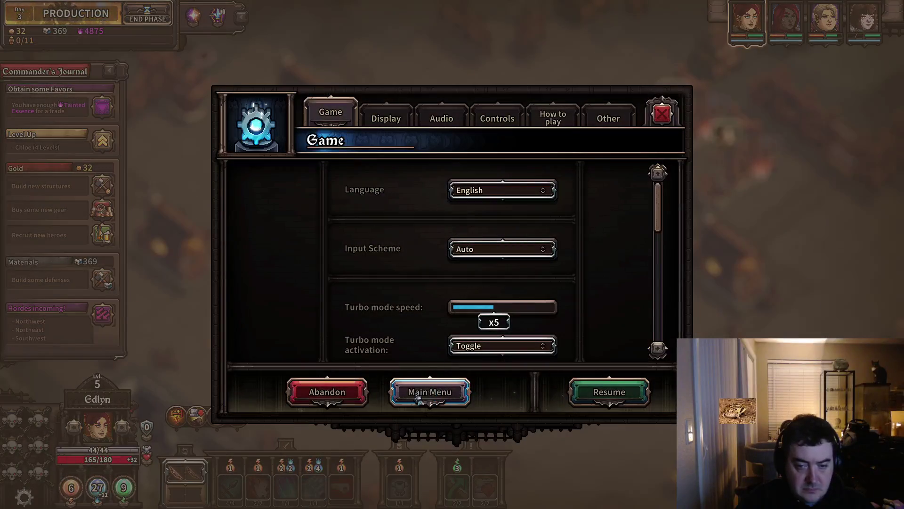
click(430, 399)
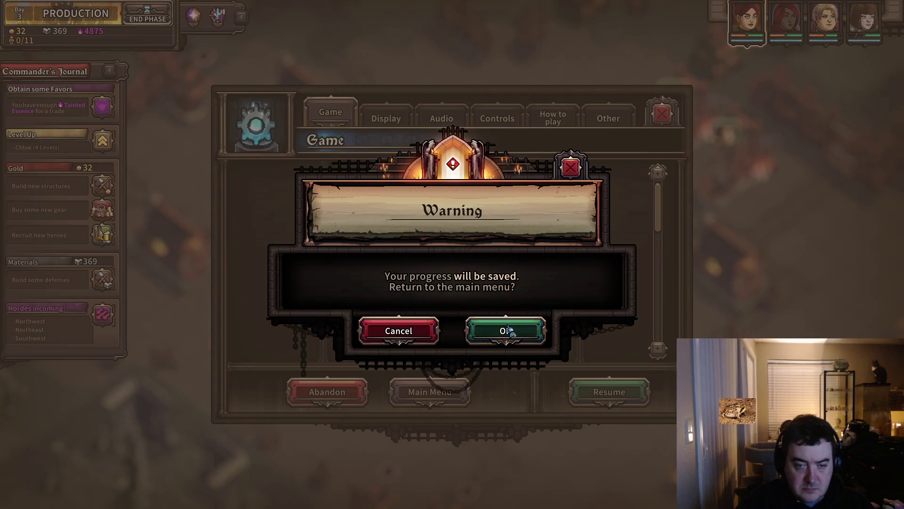
click(508, 330)
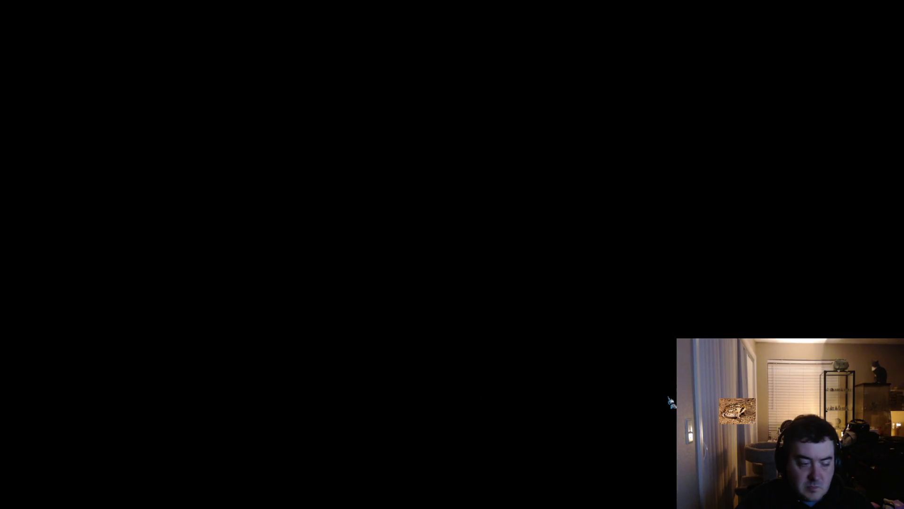
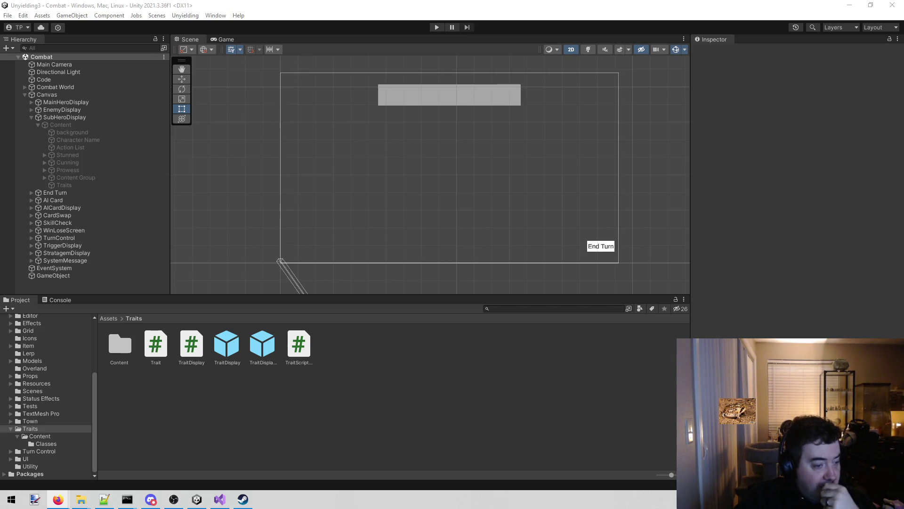
Show the Assets/UI folder's scripts and subfolders in the Project window.
click(48, 451)
click(44, 460)
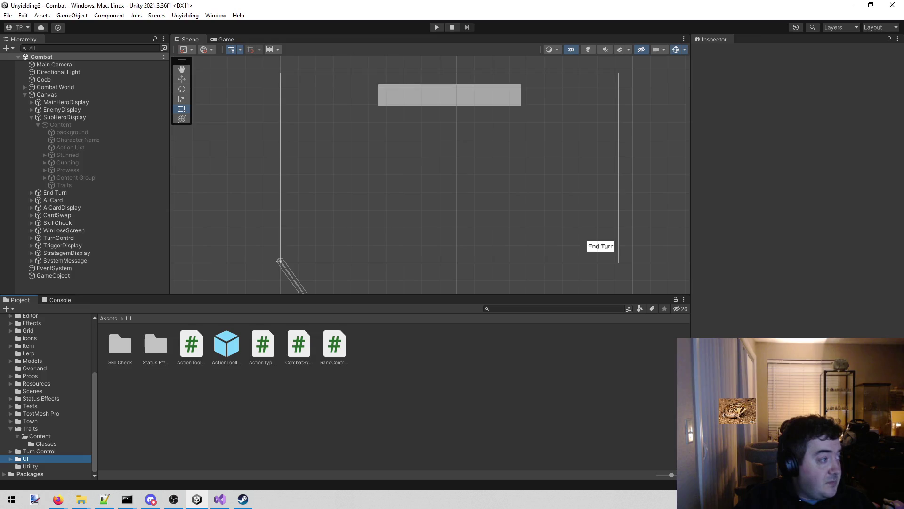
key(alt+Tab)
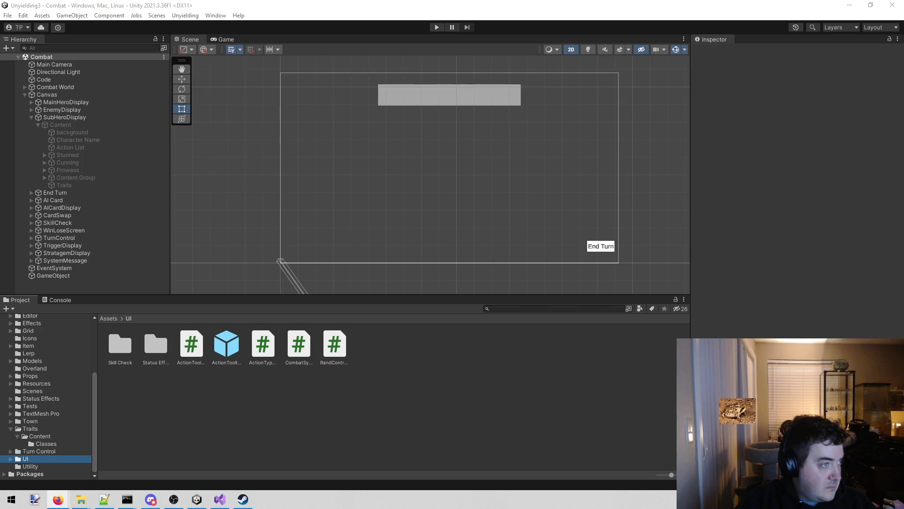
click(169, 401)
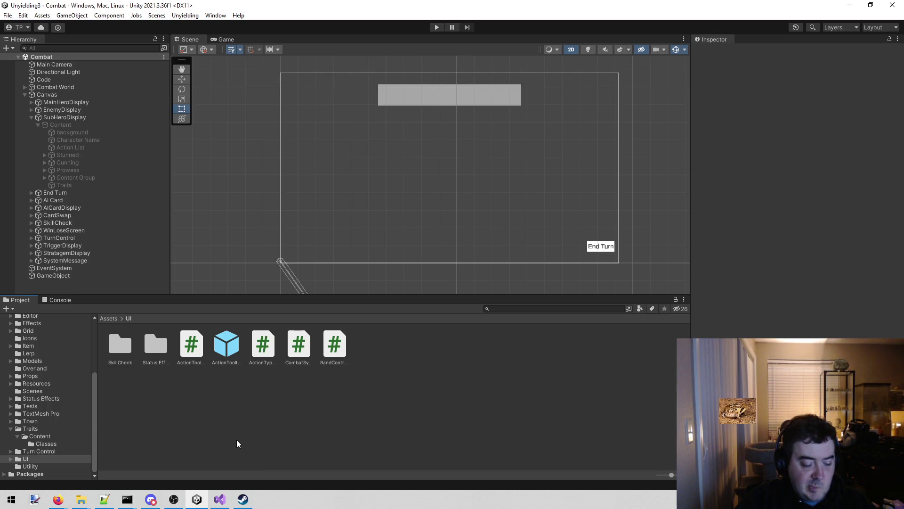
click(32, 120)
Activate MainHeroDisplay's Content object and frame the Lenette card in the Scene view.
click(32, 103)
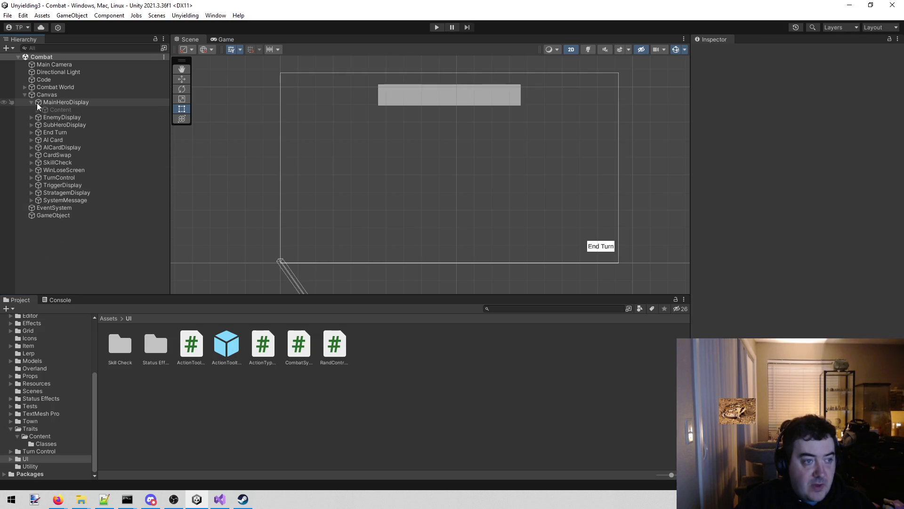
click(57, 109)
click(715, 52)
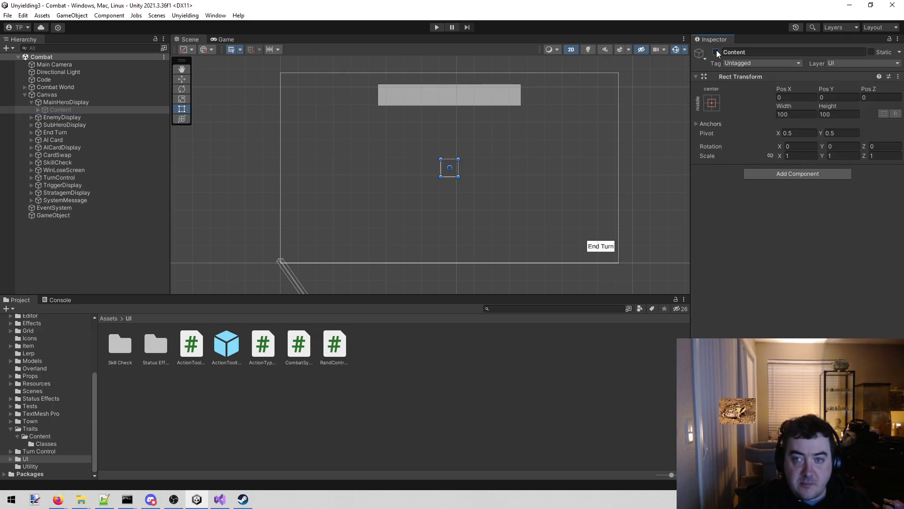
scroll(327, 226, up, 5)
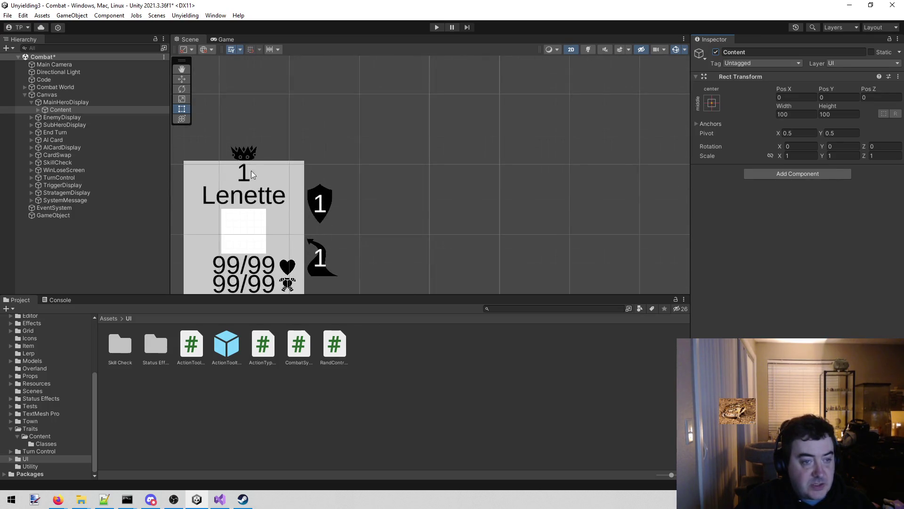
drag(290, 139, 439, 100)
scroll(315, 223, up, 3)
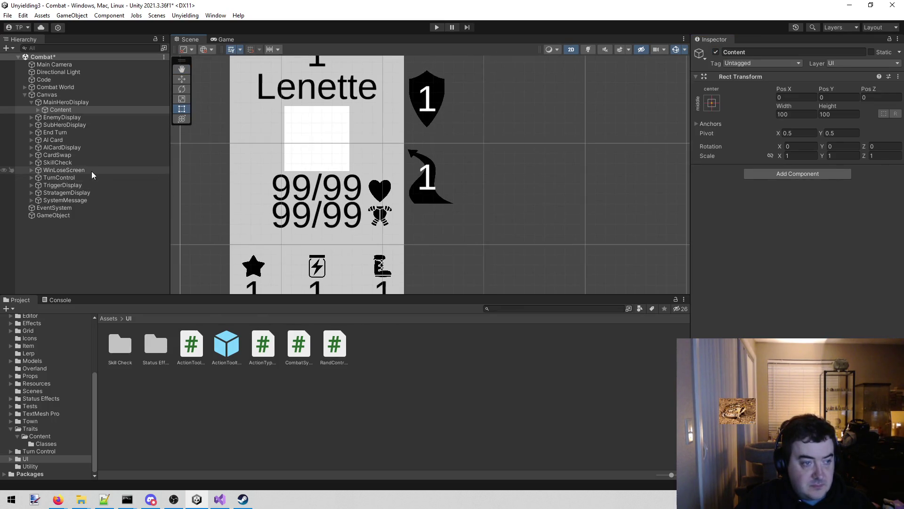
Expand Content and CharacterDisplay to list the card's stat elements, including Armor.
click(38, 110)
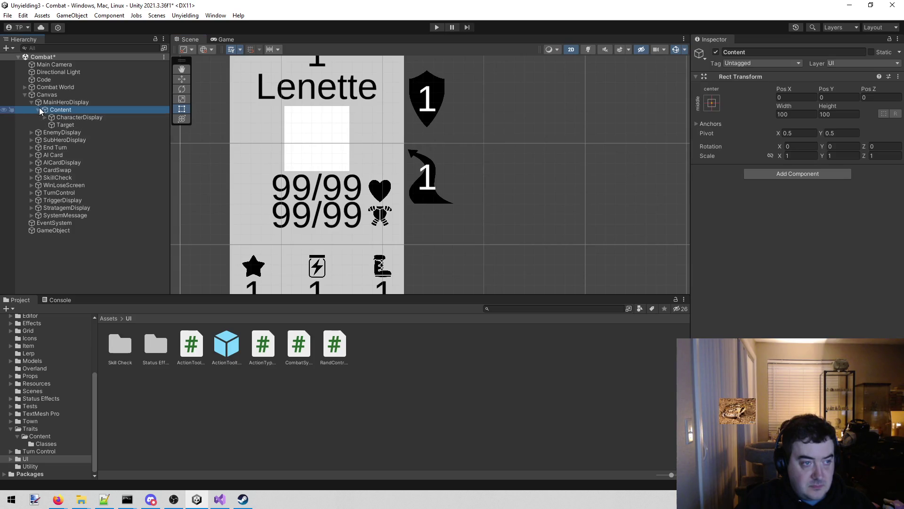
click(45, 118)
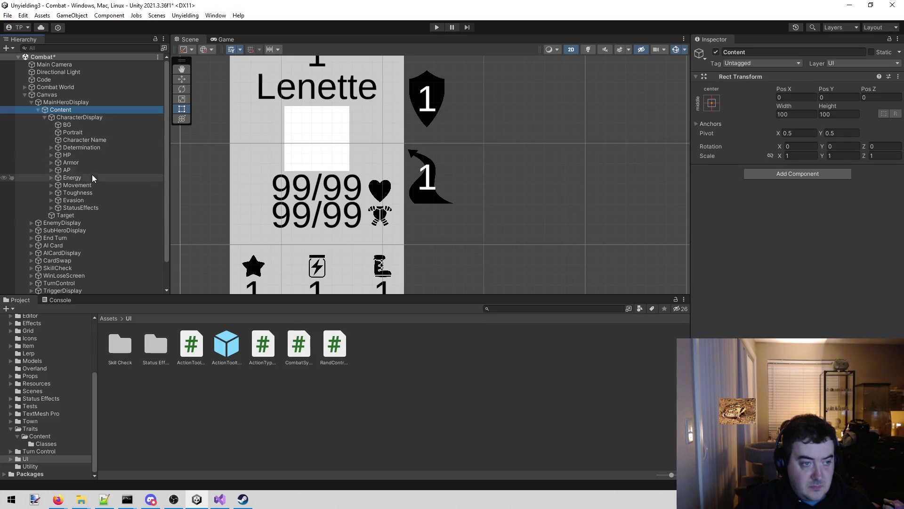
scroll(380, 213, down, 1)
scroll(380, 213, down, 1)
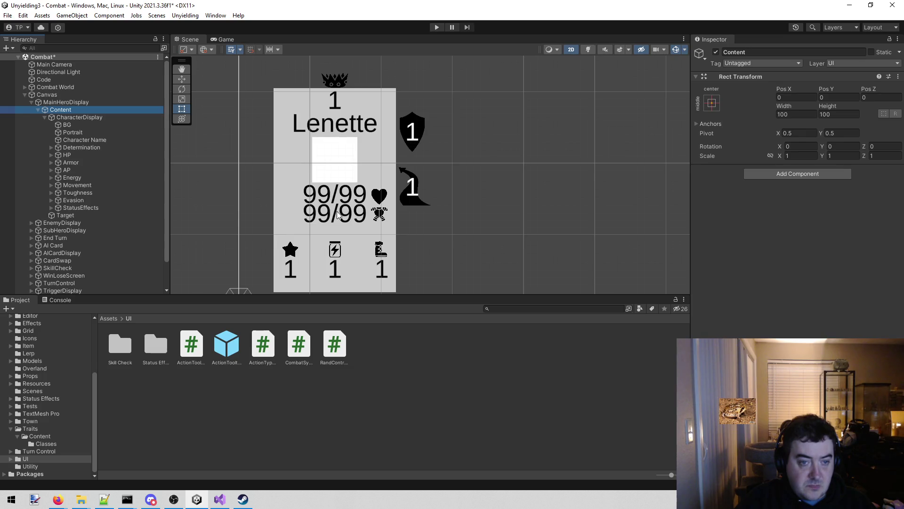
mouse_move(348, 172)
mouse_down()
mouse_move(281, 140)
mouse_move(295, 147)
mouse_up()
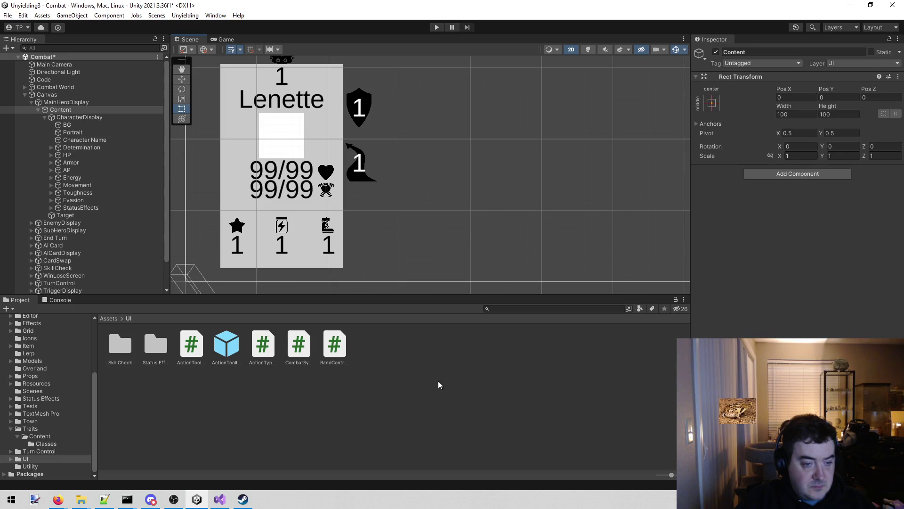
right_click(381, 366)
Create a C# script named CombatHeroDisplayTooltip in Assets/UI and open it in Visual Studio.
mouse_move(499, 121)
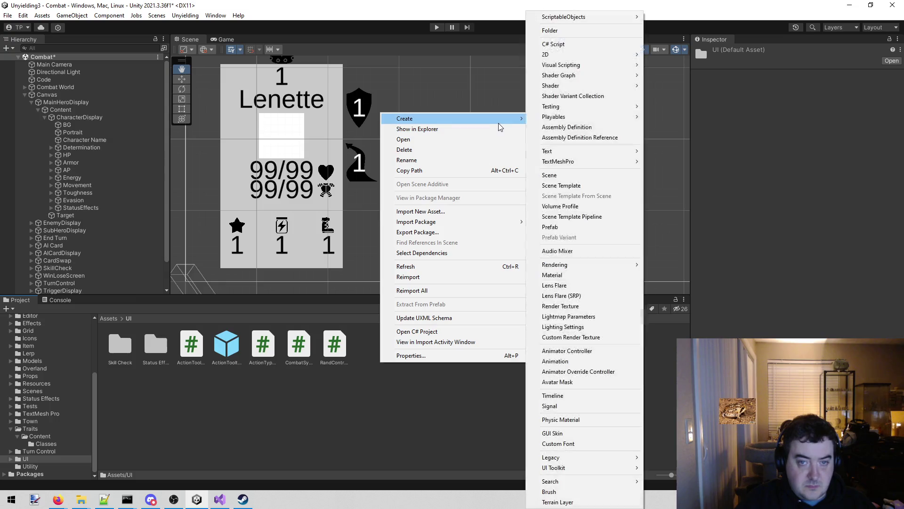
click(598, 45)
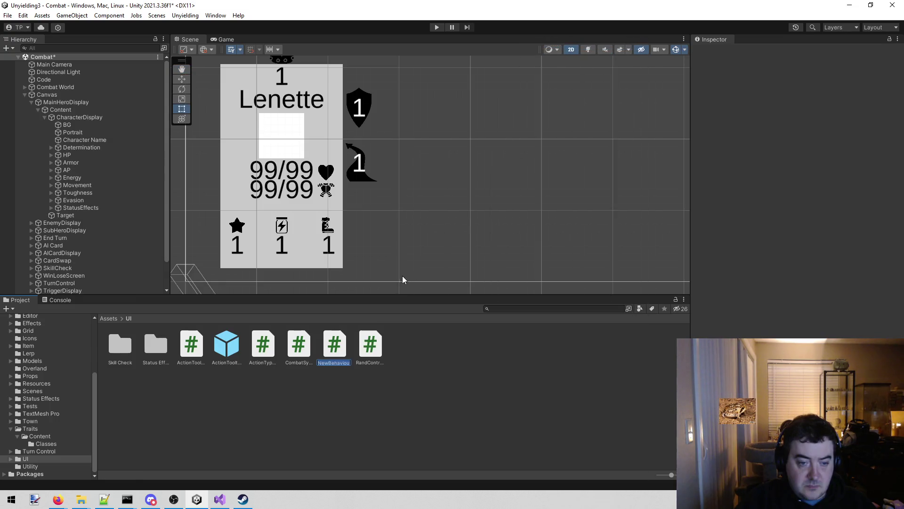
text(Tool)
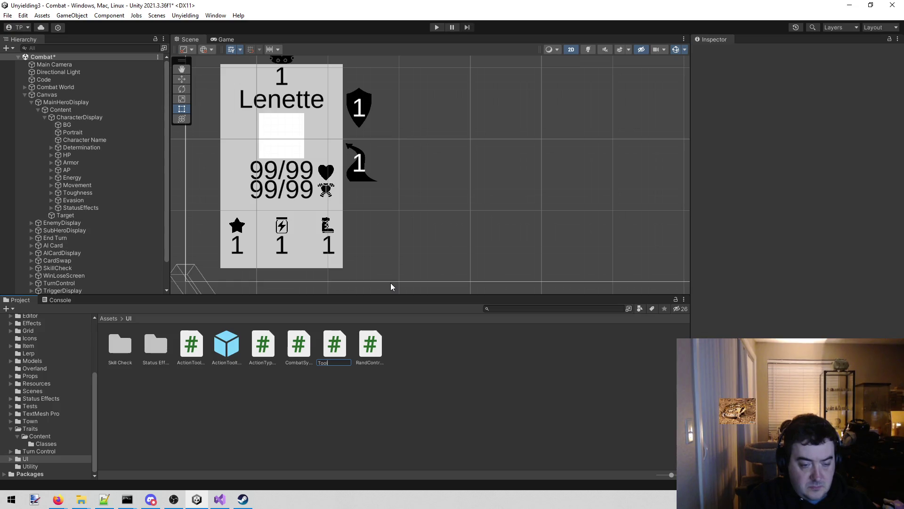
key(BackSpace)
key(BackSpace)
key(BackSpace)
text(Co)
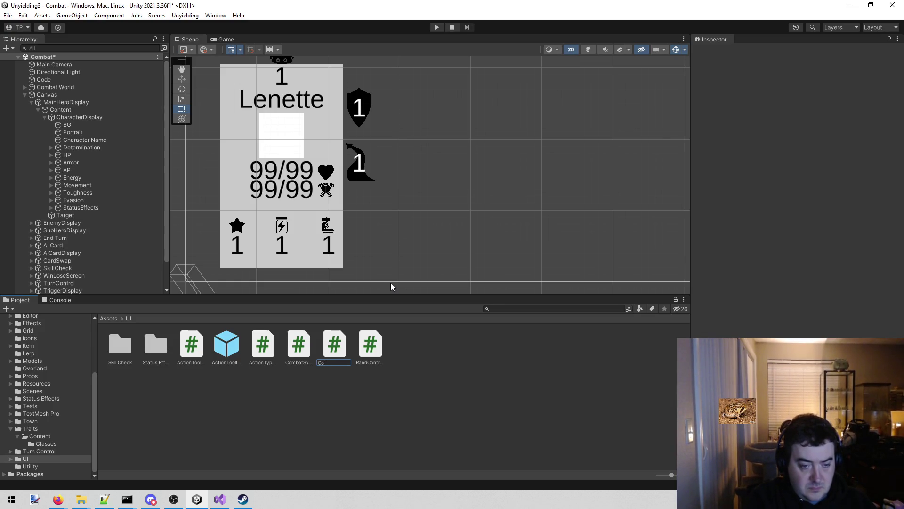
text(mbat)
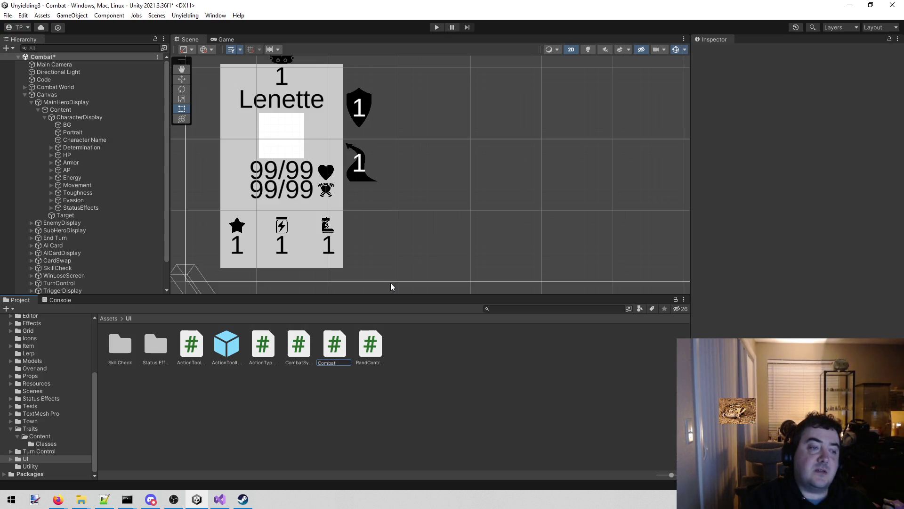
text(Her)
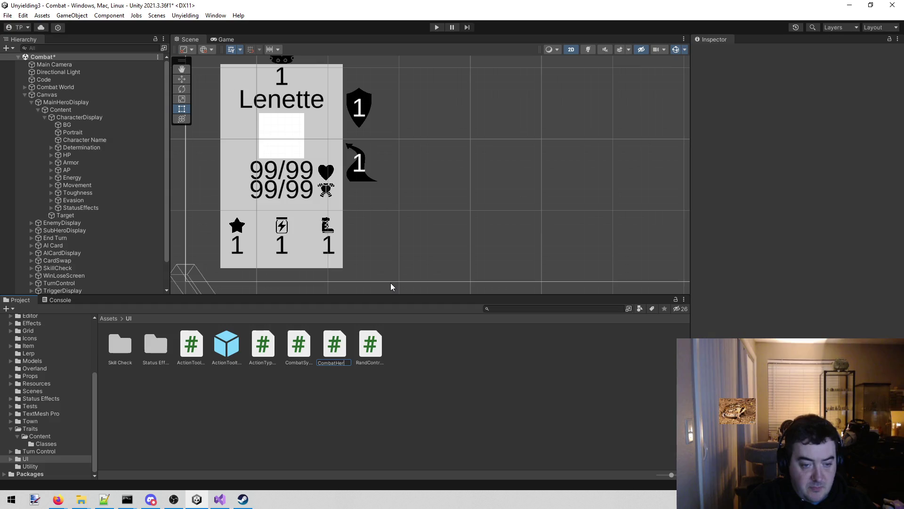
text(oDisplayTooltip)
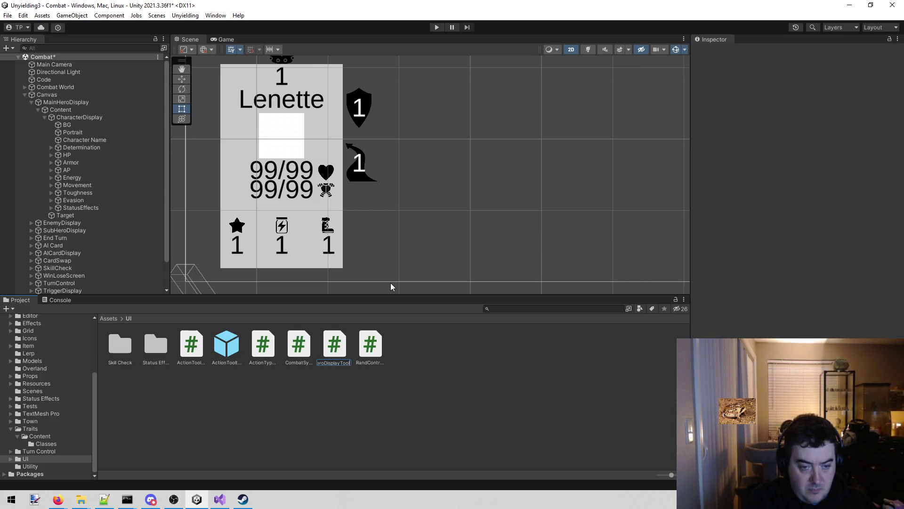
key(Return)
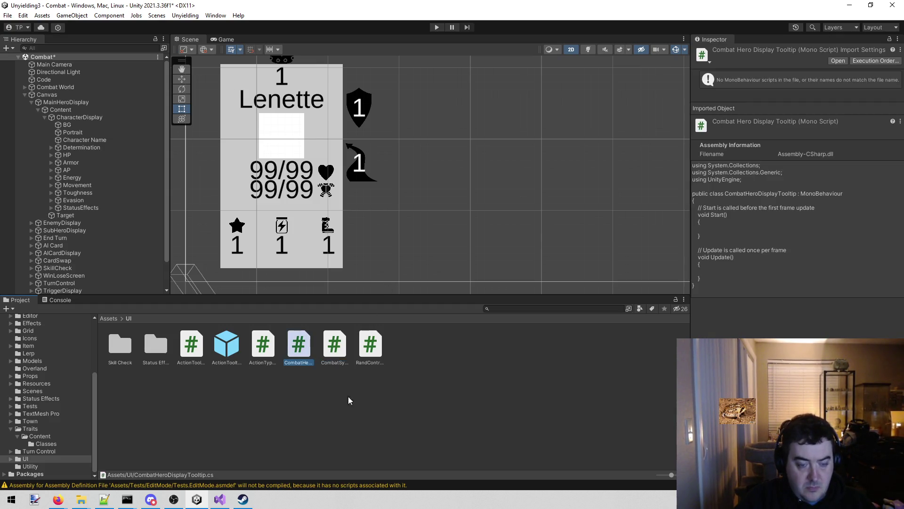
click(338, 454)
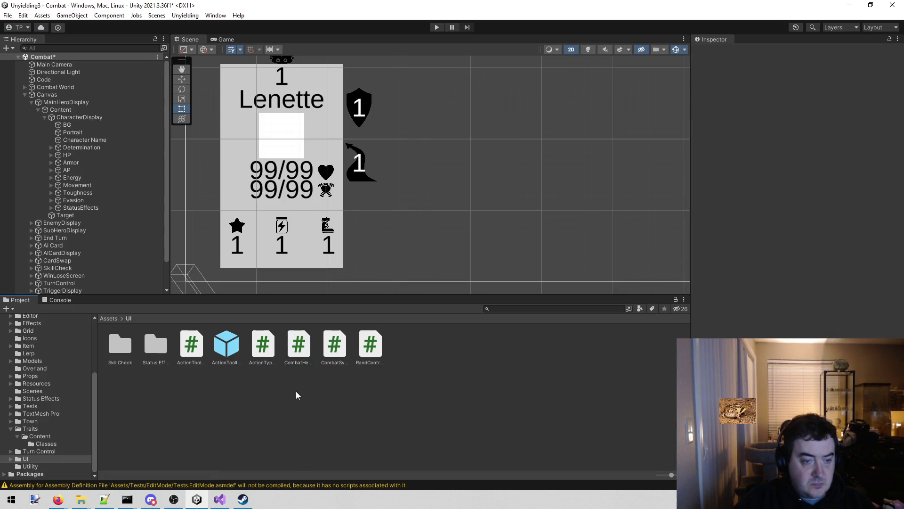
click(306, 345)
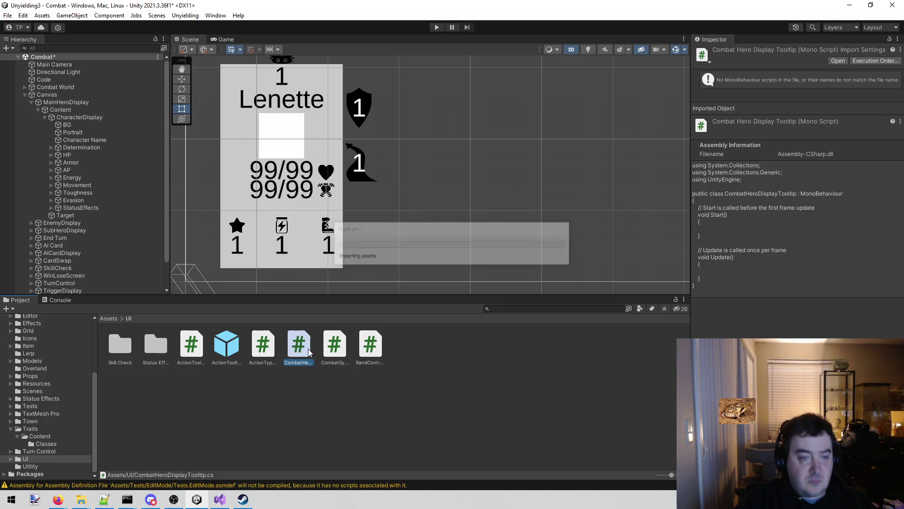
scroll(299, 334, down, 3)
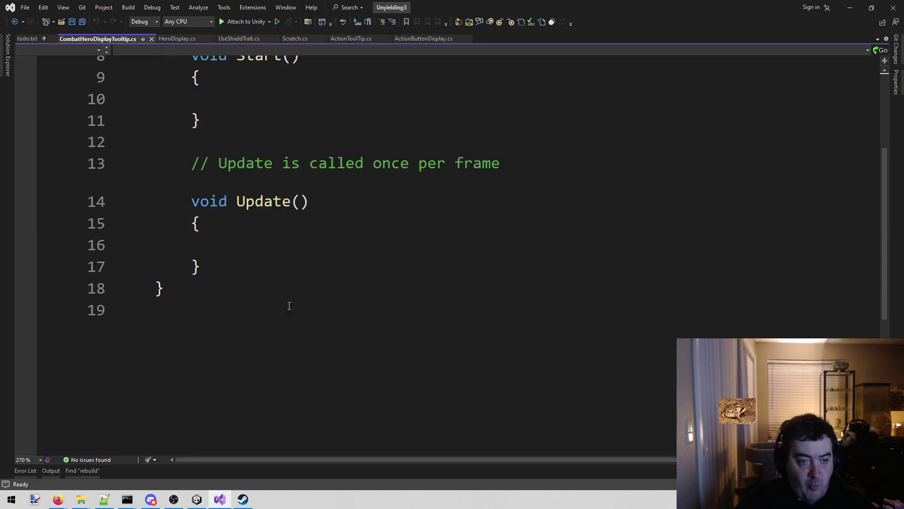
Replace the default Start and Update methods with a public GameObject tooltipObject field and save.
scroll(264, 329, up, 2)
mouse_move(201, 397)
mouse_down()
mouse_move(188, 186)
mouse_move(158, 127)
mouse_move(187, 145)
mouse_up()
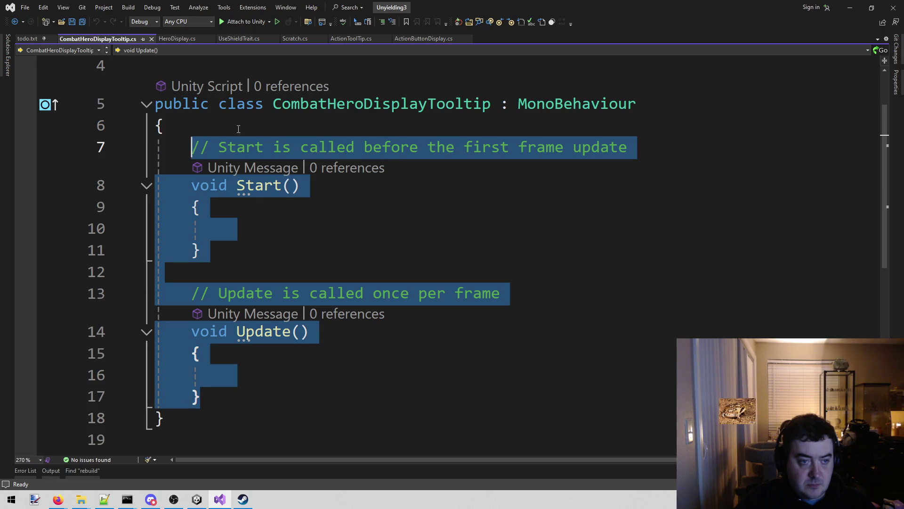
key(Delete)
text(public GameObject)
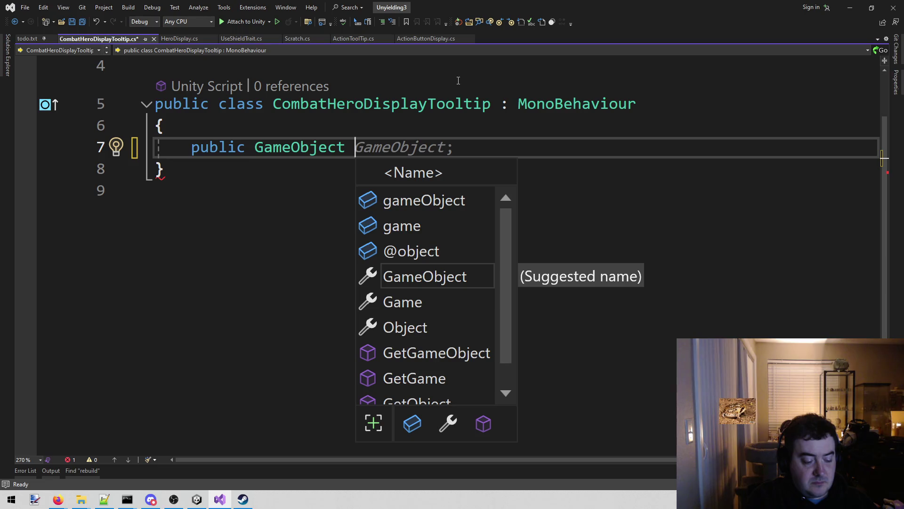
text( tooltip)
key(BackSpace)
text(ltip)
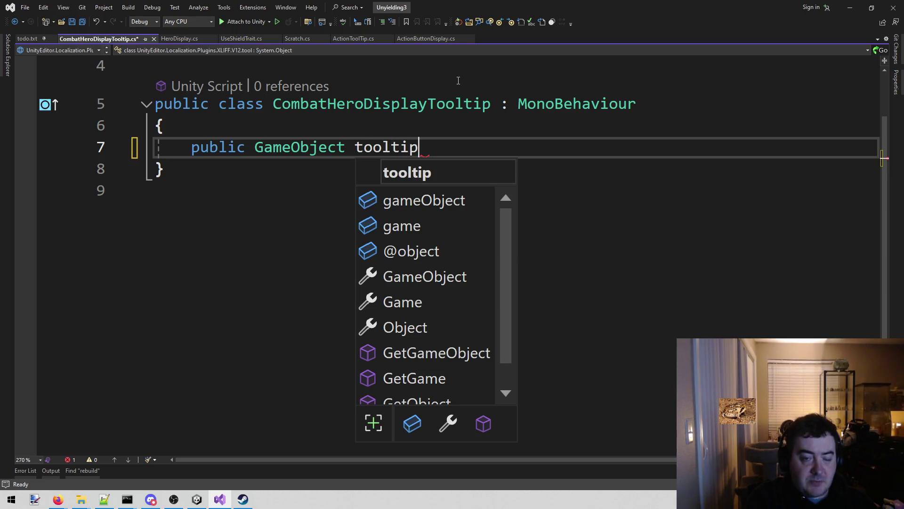
text(Object)
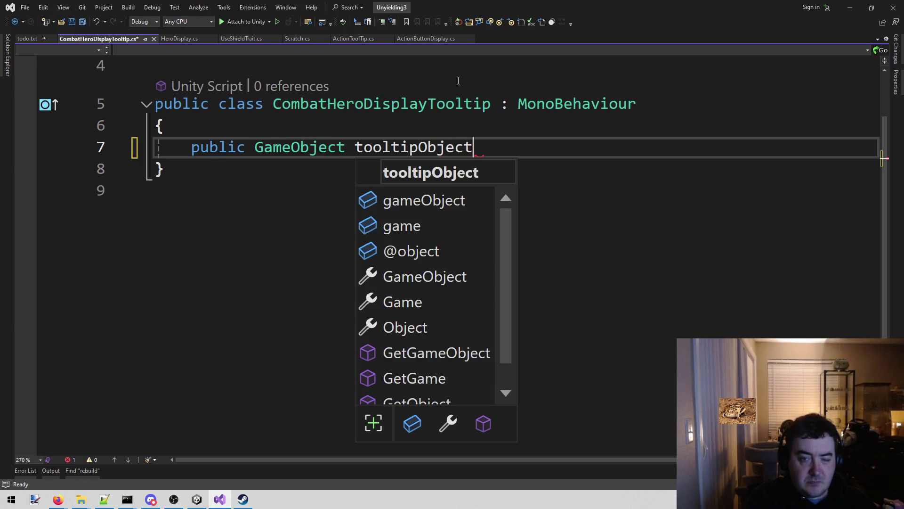
key(ctrl+s)
Make the class implement IPointerEnterHandler and IPointerExitHandler.
scroll(496, 179, up, 1)
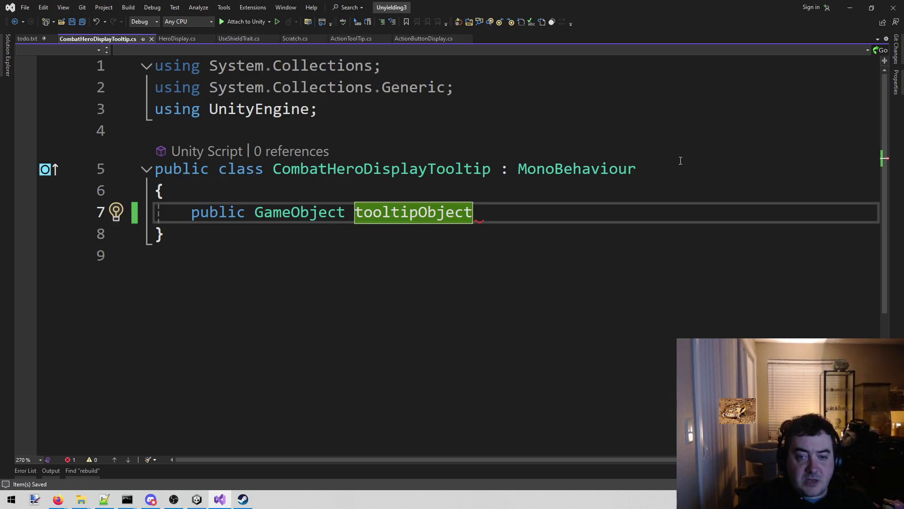
click(775, 170)
text(I)
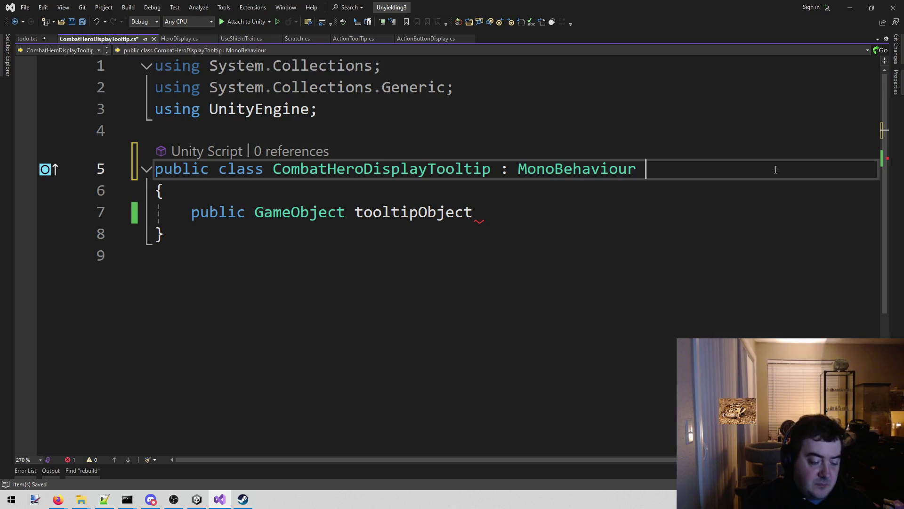
key(BackSpace)
key(BackSpace)
text(, I)
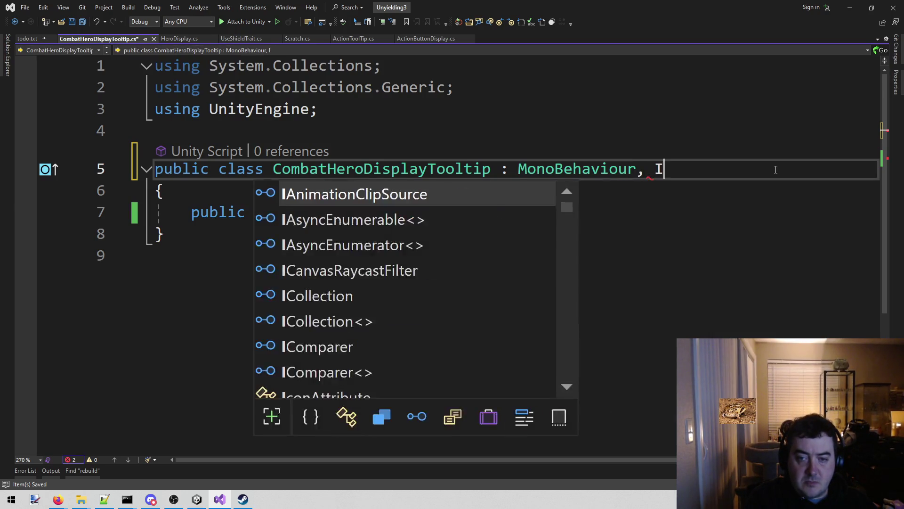
text(pointerh)
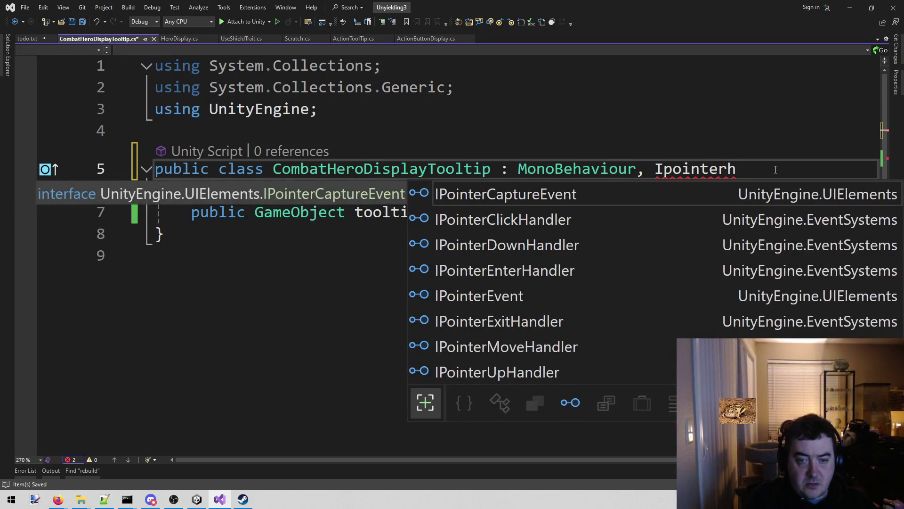
key(BackSpace)
text(e)
key(Tab)
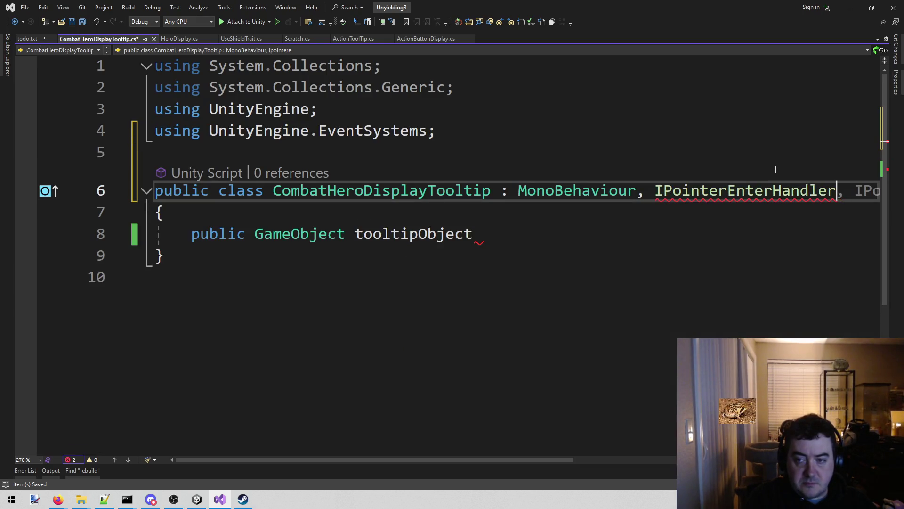
text(, I)
key(Tab)
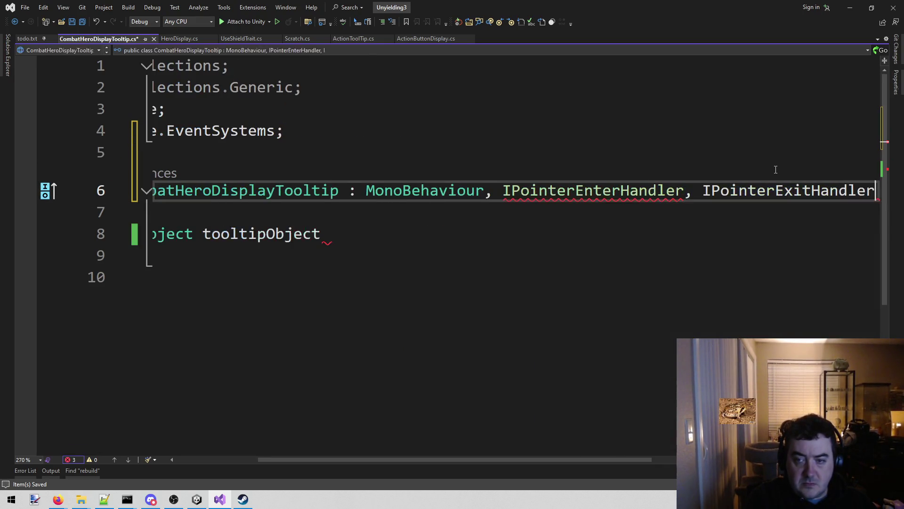
Generate the OnPointerEnter and OnPointerExit methods with the implement-interface quick fix.
click(641, 133)
click(509, 244)
click(501, 230)
text(;)
key(Up)
key(Up)
key(Up)
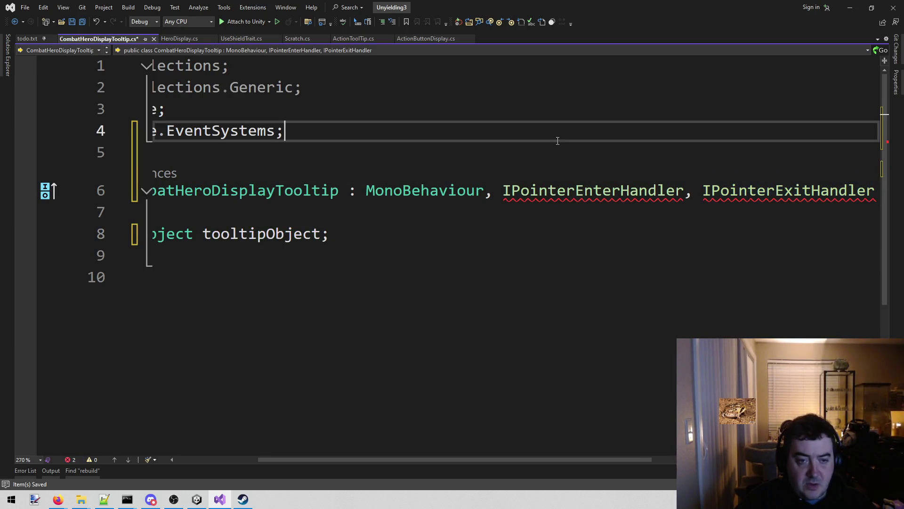
key(ctrl+period)
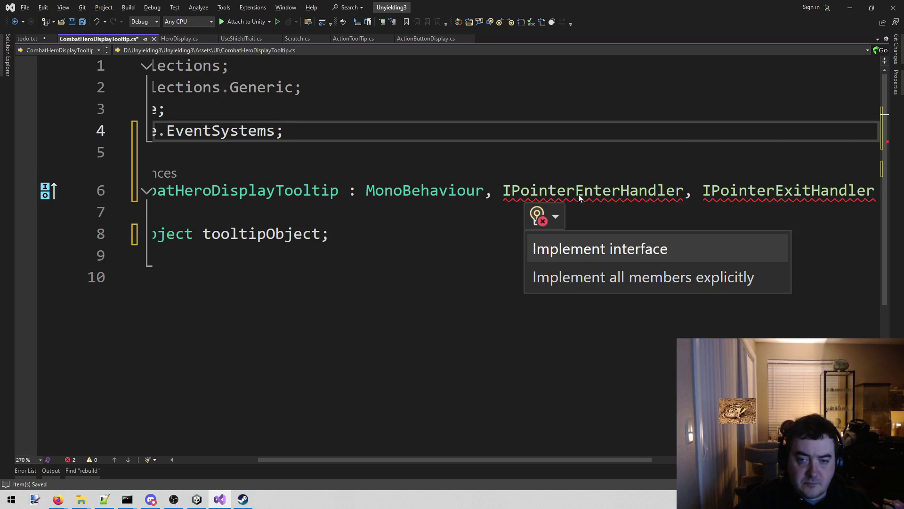
click(583, 251)
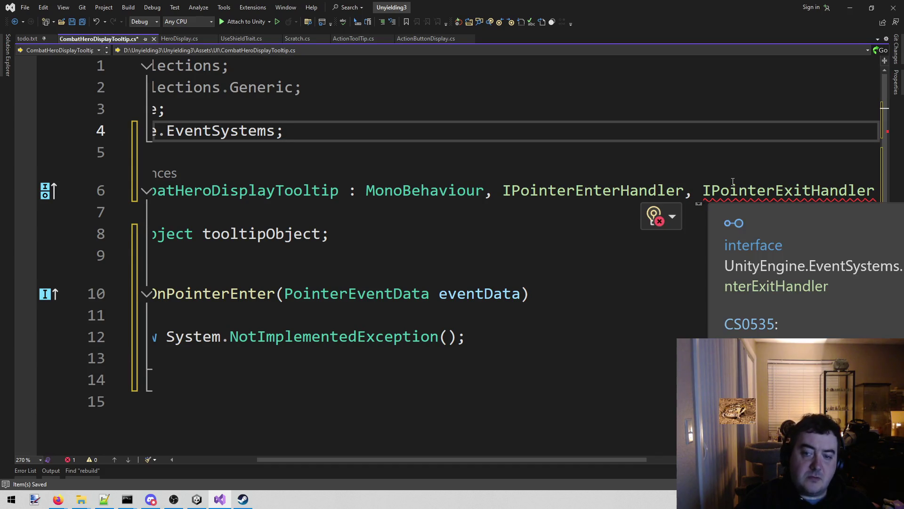
key(ctrl+period)
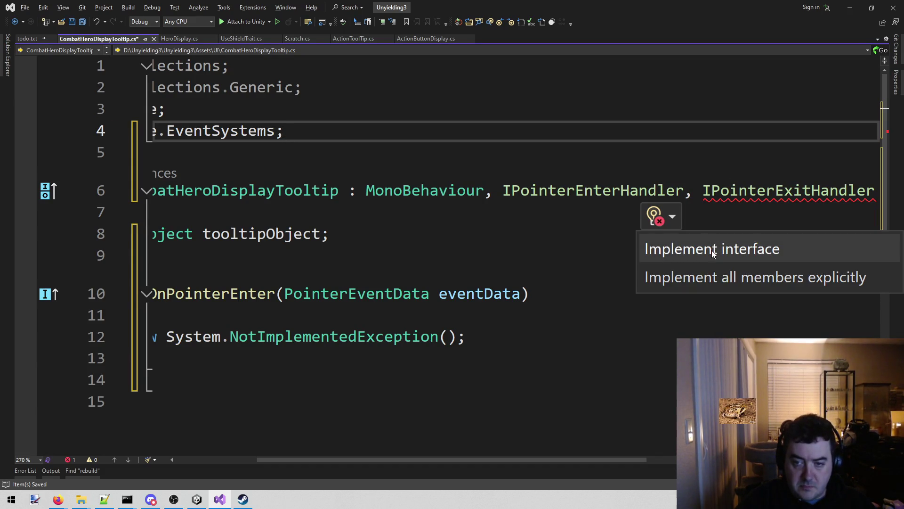
click(712, 253)
drag(388, 462, 302, 462)
scroll(274, 371, down, 2)
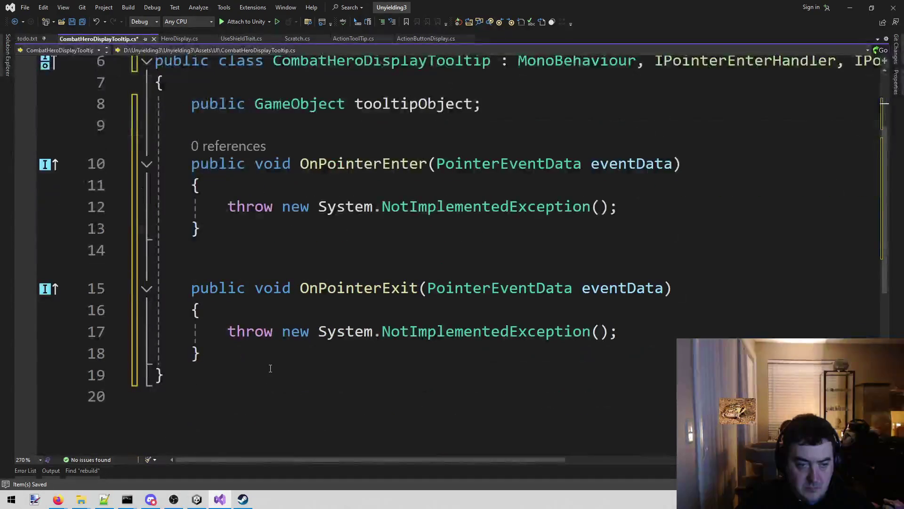
Make OnPointerEnter call tooltipObject.SetActive(true).
mouse_move(230, 206)
mouse_down()
mouse_move(634, 226)
mouse_move(655, 206)
mouse_up()
key(BackSpace)
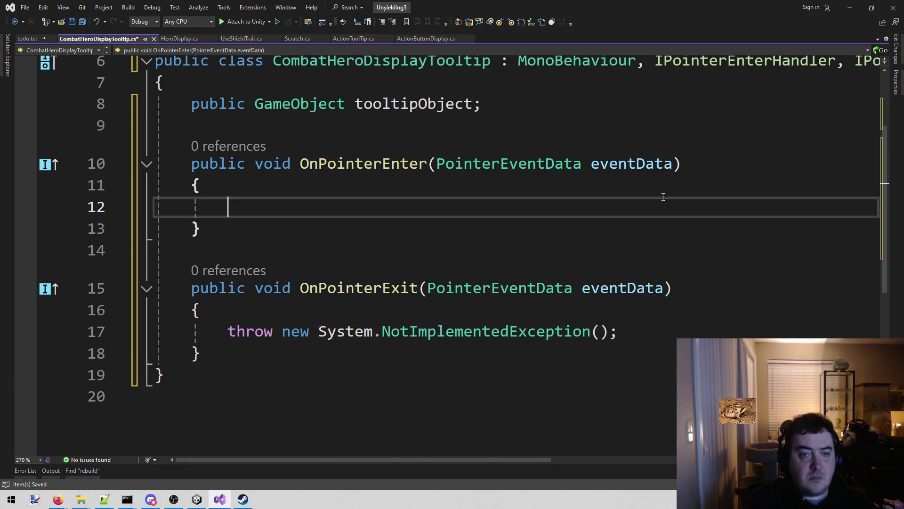
text(too)
key(Tab)
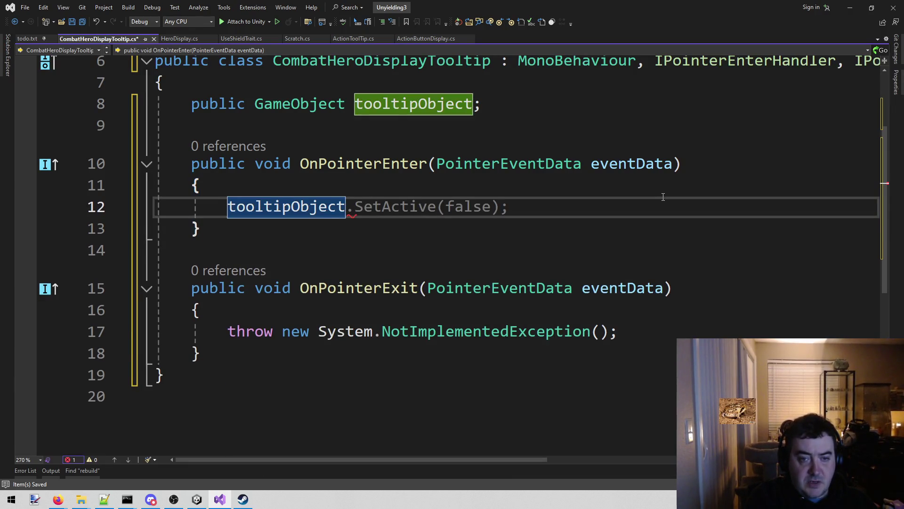
key(Tab)
key(Left)
key(Left)
key(ctrl+shift+Left)
text(t)
key(Tab)
Make OnPointerExit call tooltipObject.SetActive(false) and save the script.
key(End)
key(shift+Home)
key(ctrl+c)
key(Down)
key(Down)
key(Down)
key(Down)
key(Down)
key(shift+End)
key(ctrl+v)
key(Left)
key(Left)
key(ctrl+shift+Left)
text(false)
key(ctrl+s)
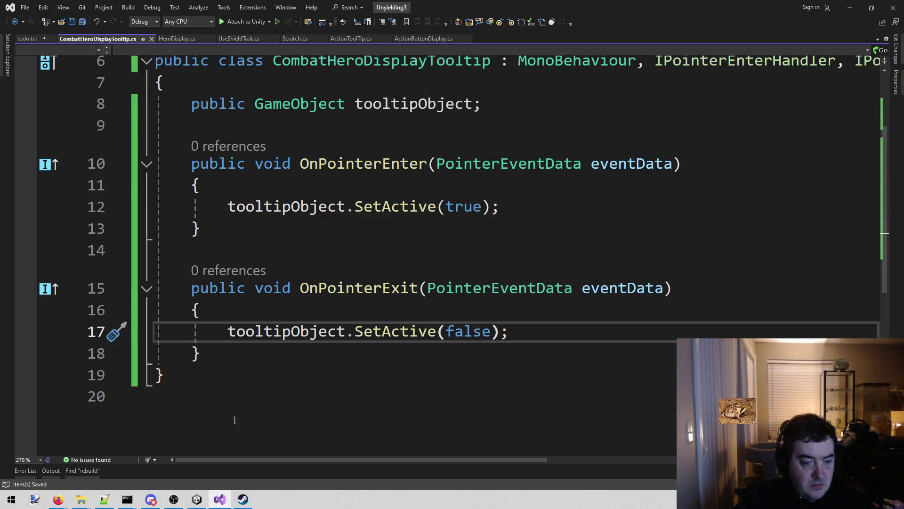
click(197, 500)
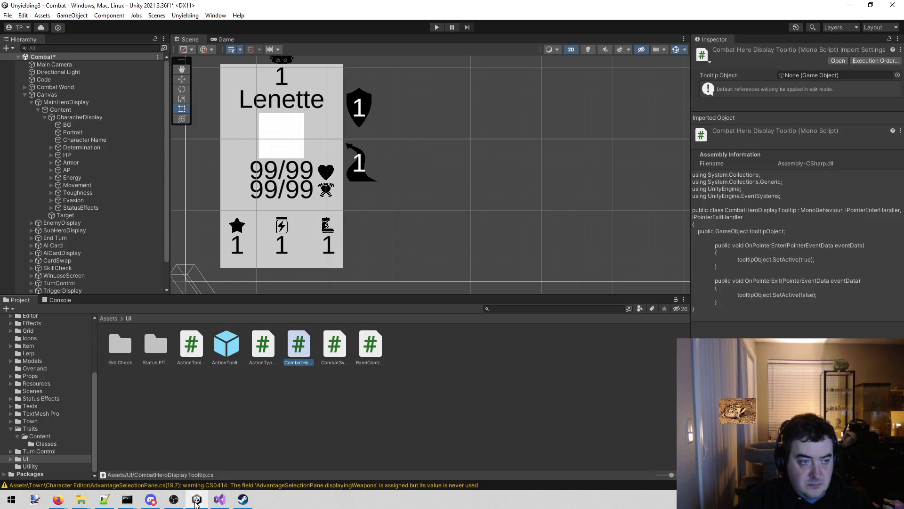
Remove the Combat System Message component mistakenly added to Armor.
click(108, 163)
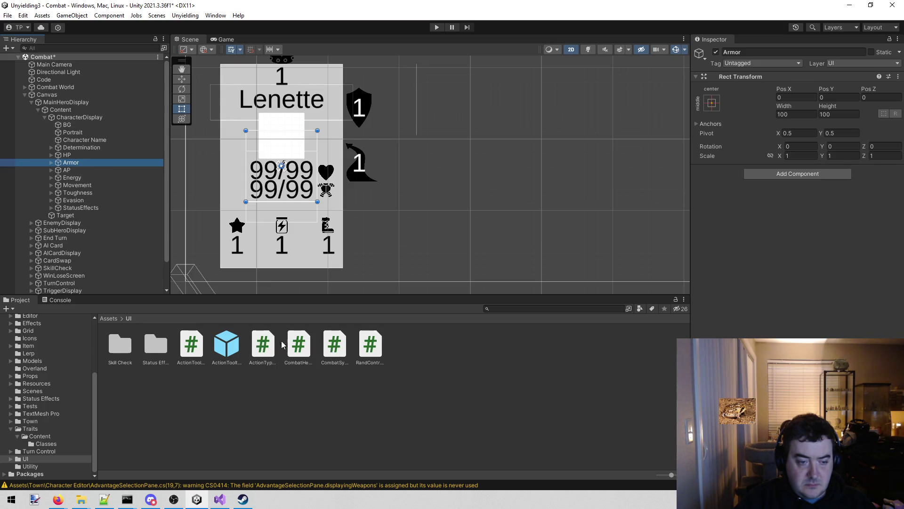
drag(333, 348, 839, 234)
right_click(799, 169)
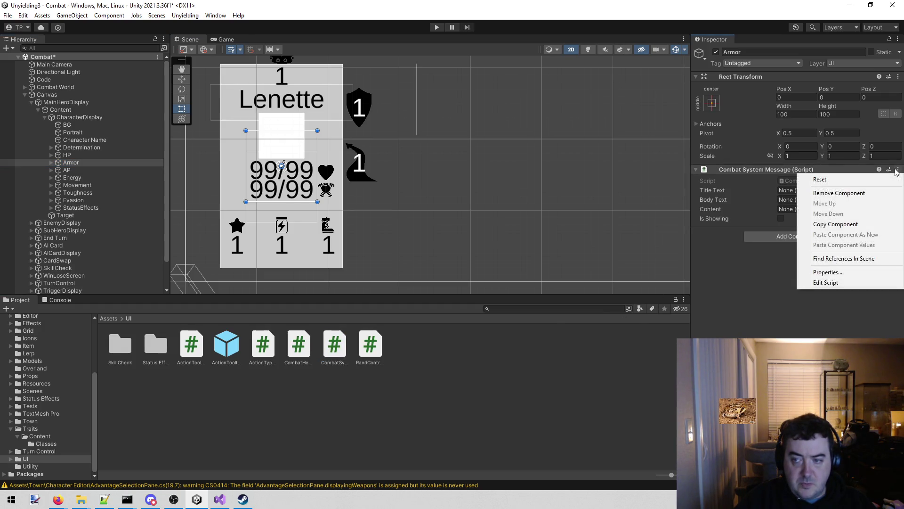
click(865, 193)
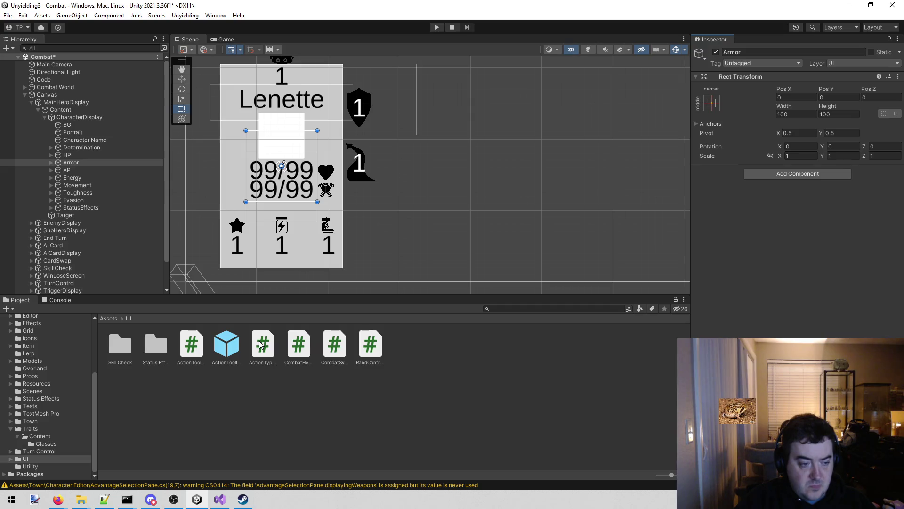
drag(336, 347, 801, 287)
click(898, 169)
click(869, 193)
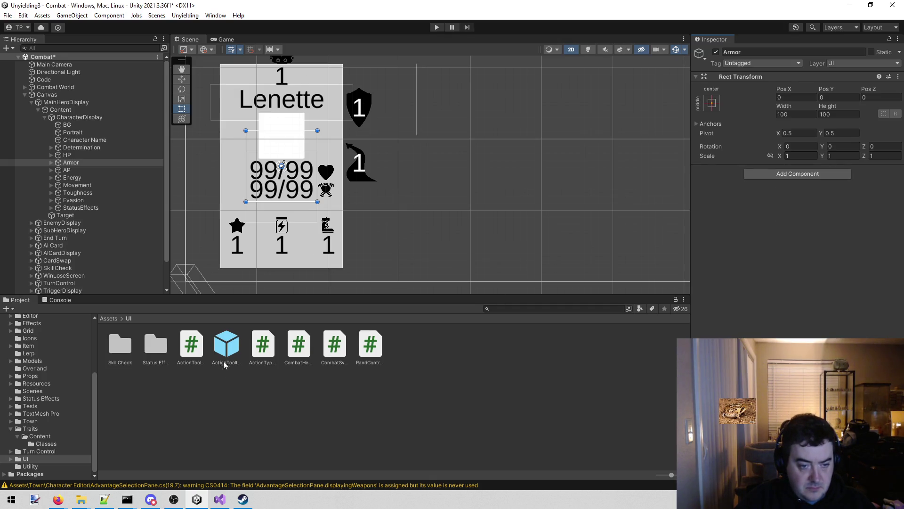
Attach the CombatHeroDisplayTooltip script to the Armor object.
click(220, 498)
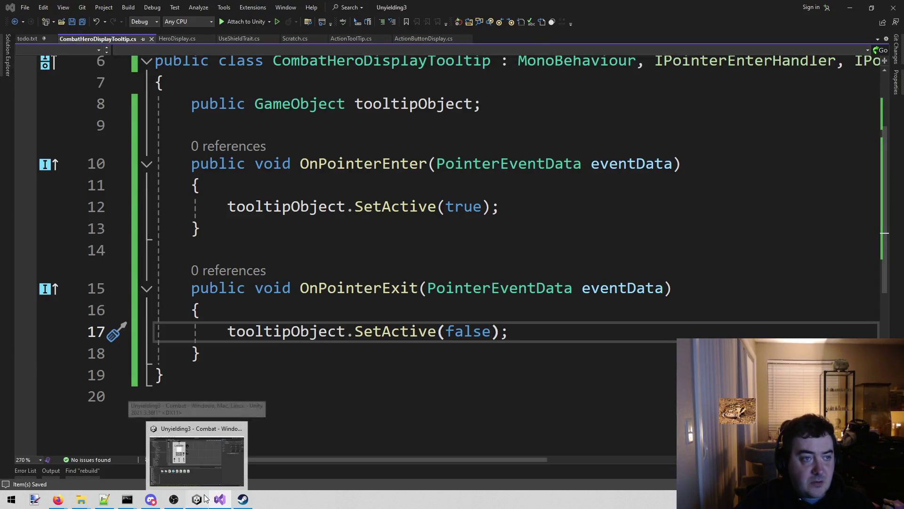
click(206, 498)
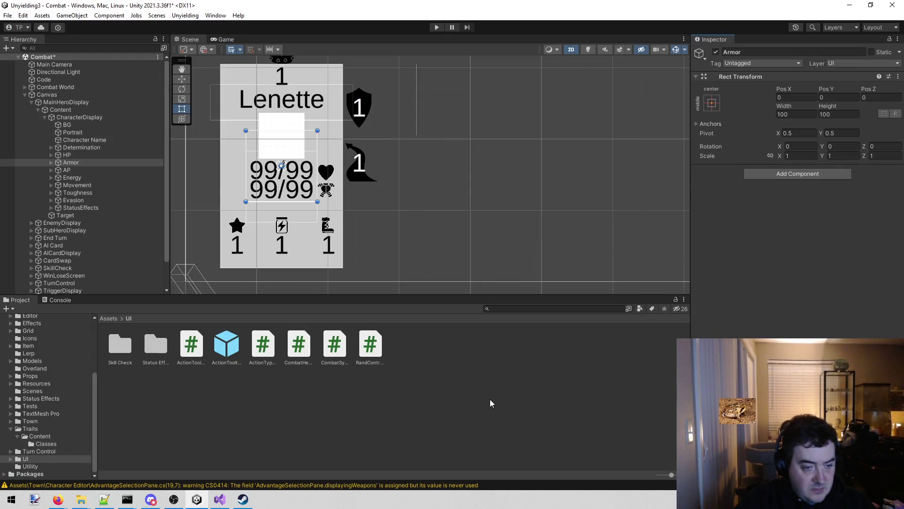
click(332, 350)
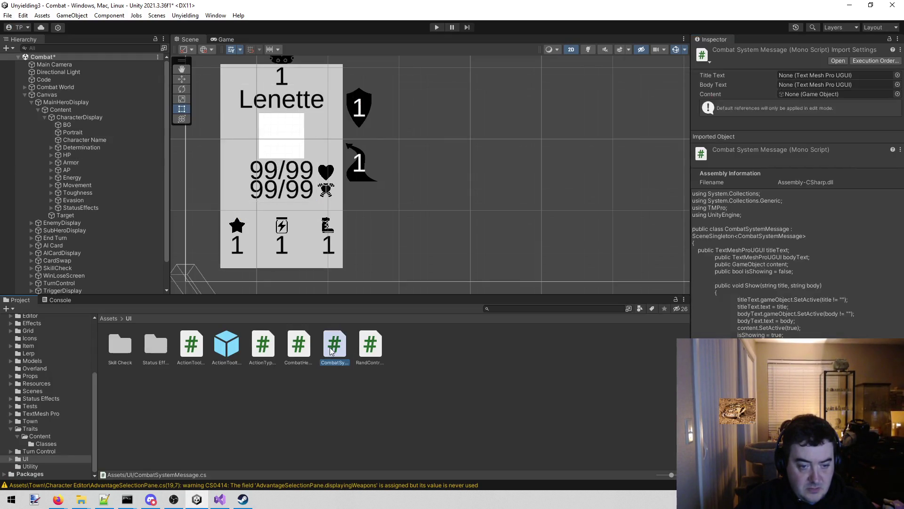
click(312, 349)
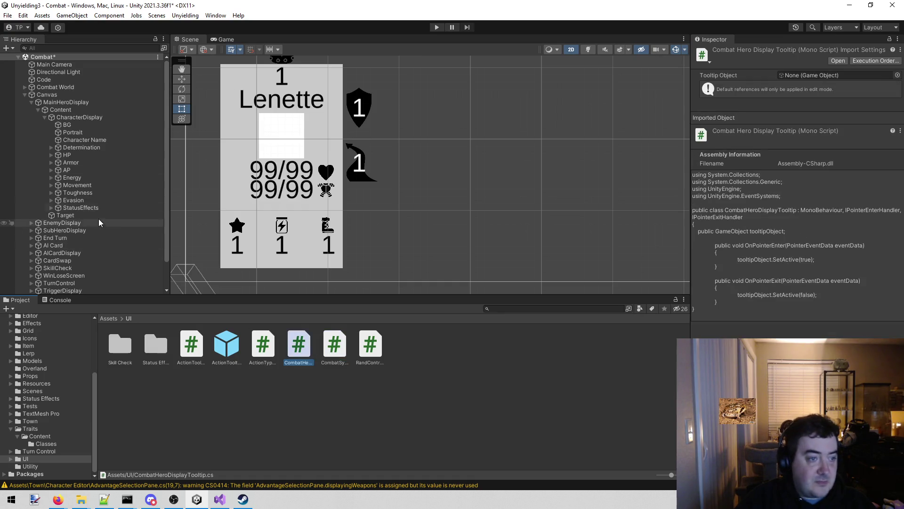
click(103, 161)
drag(301, 349, 796, 170)
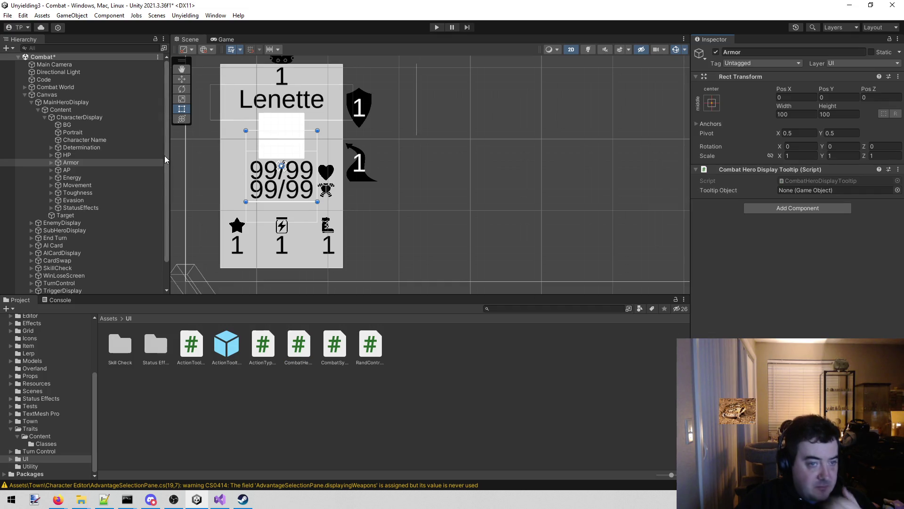
right_click(109, 164)
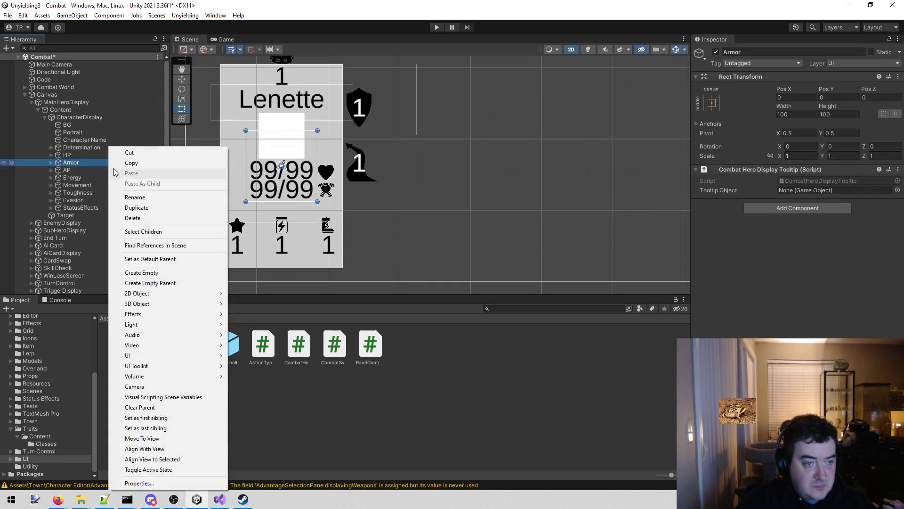
Add a UI Image under Armor and move it to the right of the Lenette card.
mouse_move(162, 357)
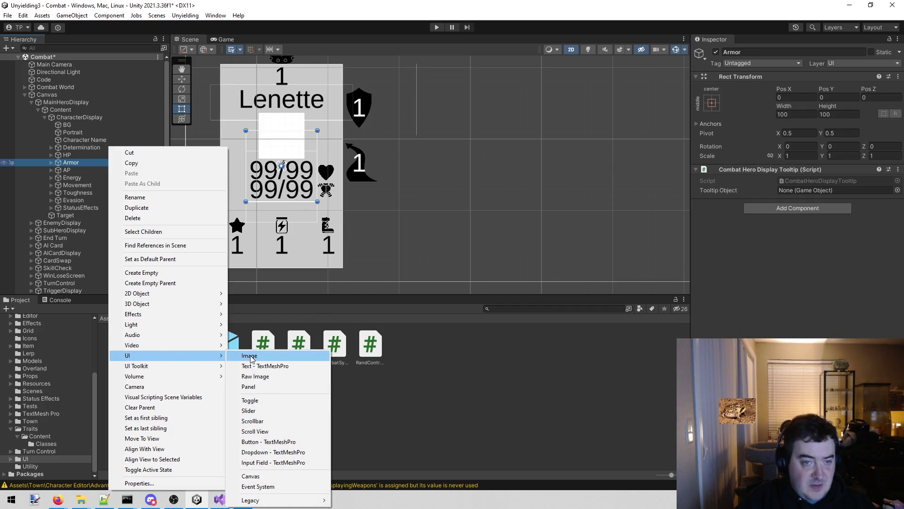
click(251, 358)
key(w)
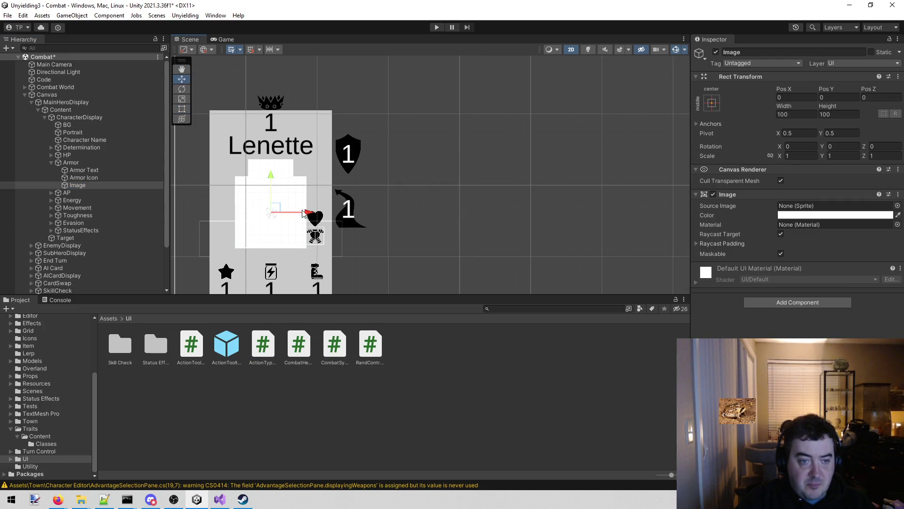
drag(308, 217, 420, 195)
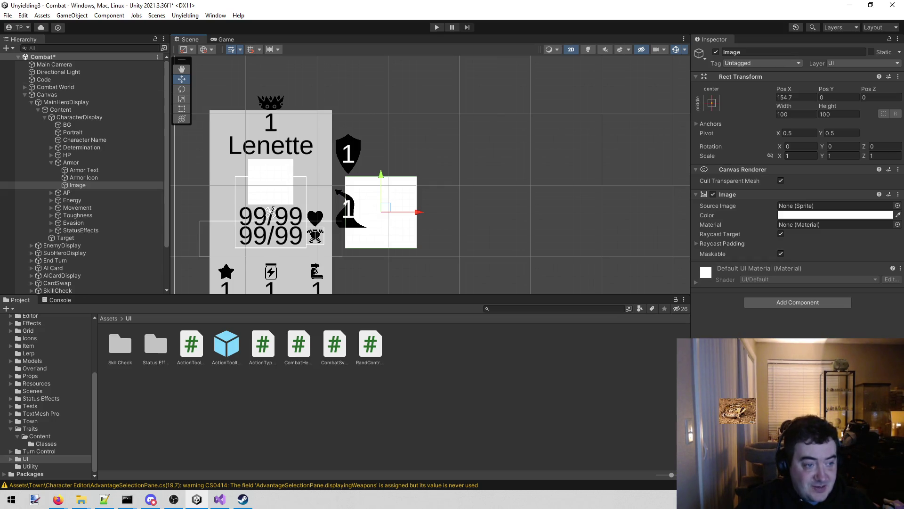
click(52, 163)
click(52, 162)
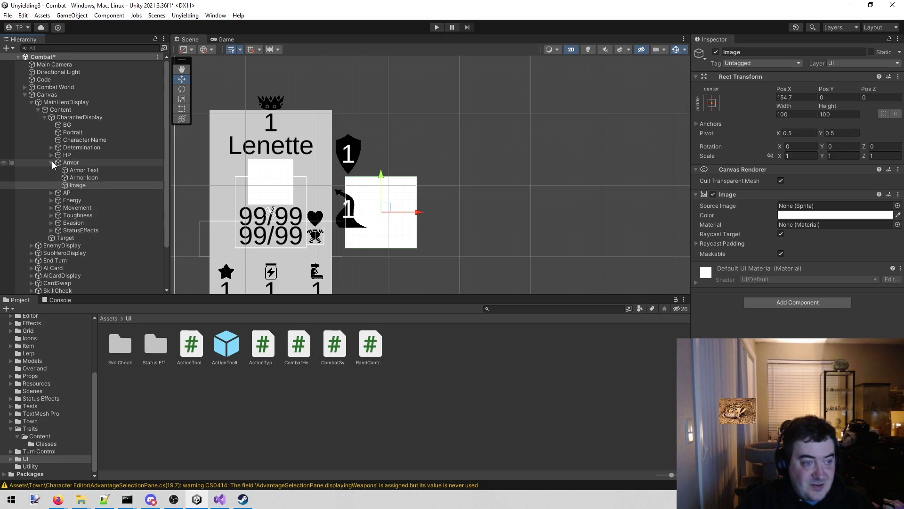
right_click(86, 115)
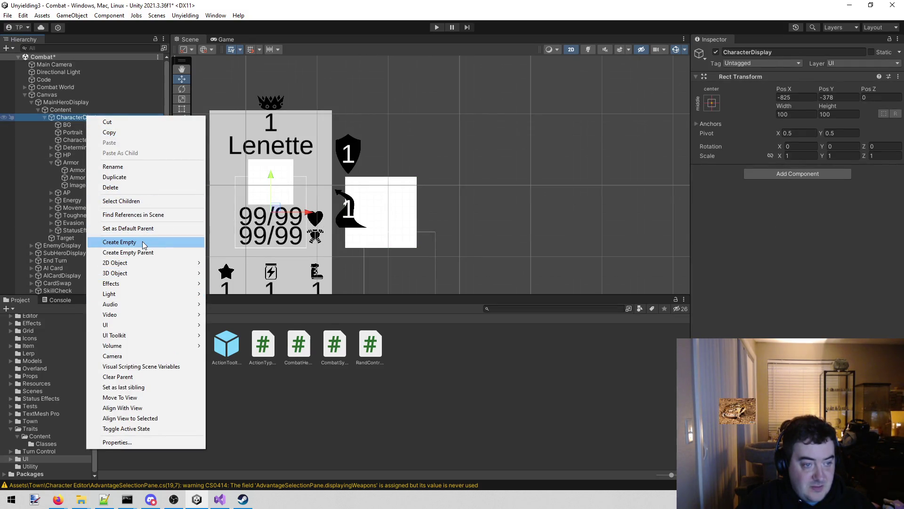
Create an empty 'Tooltips' object under CharacterDisplay and move the Image into it.
click(123, 242)
text(Tooltips)
key(Return)
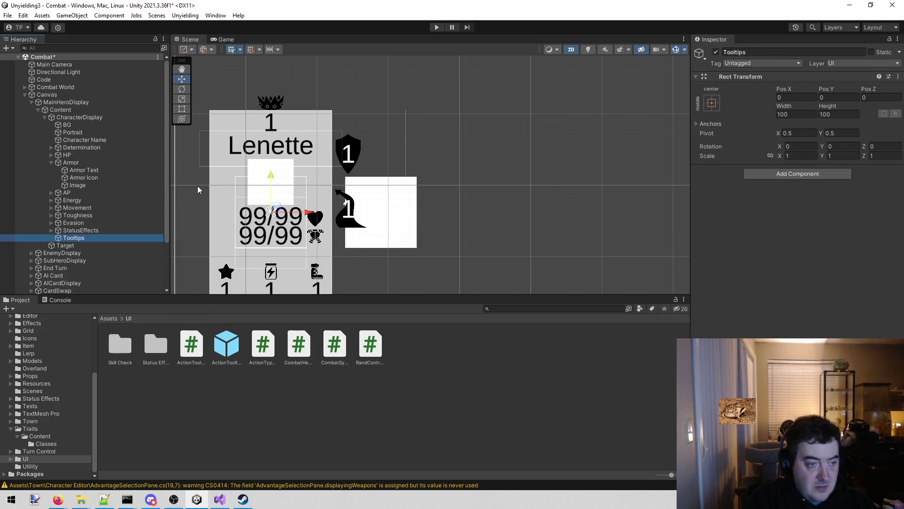
drag(75, 185, 104, 236)
click(114, 165)
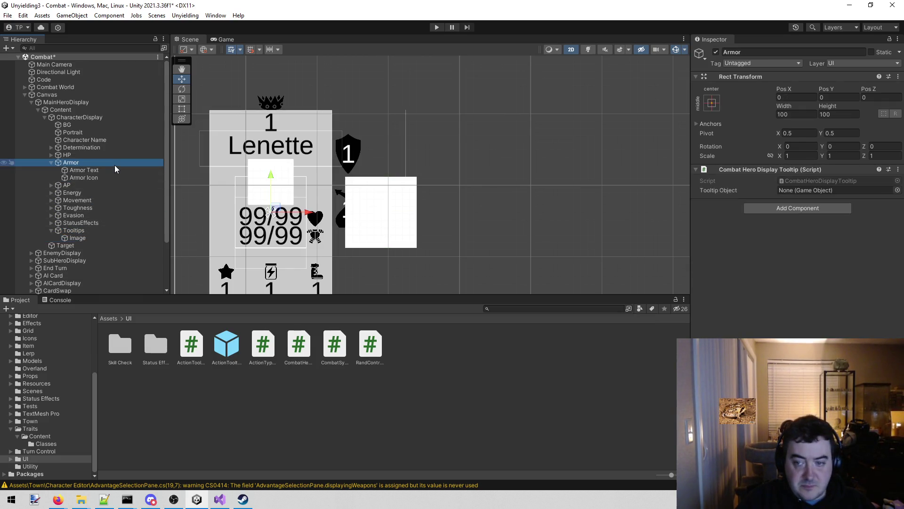
click(79, 237)
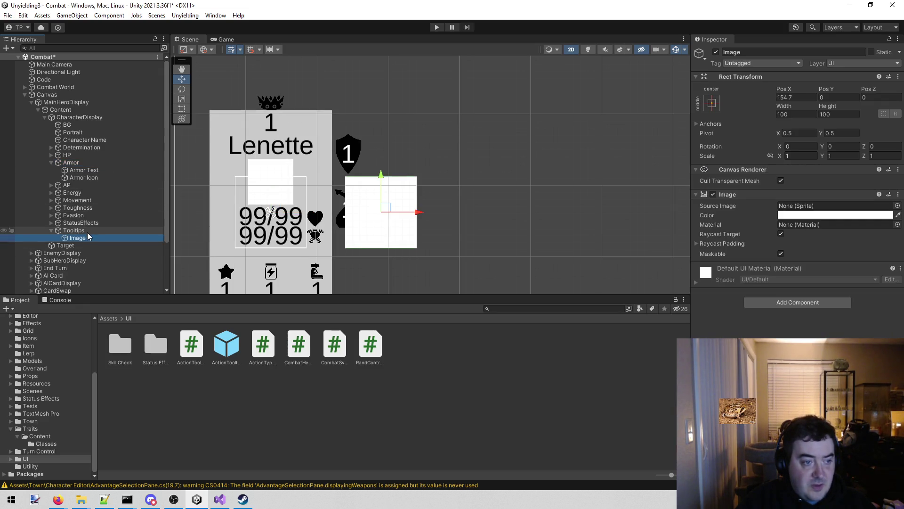
click(86, 230)
right_click(86, 231)
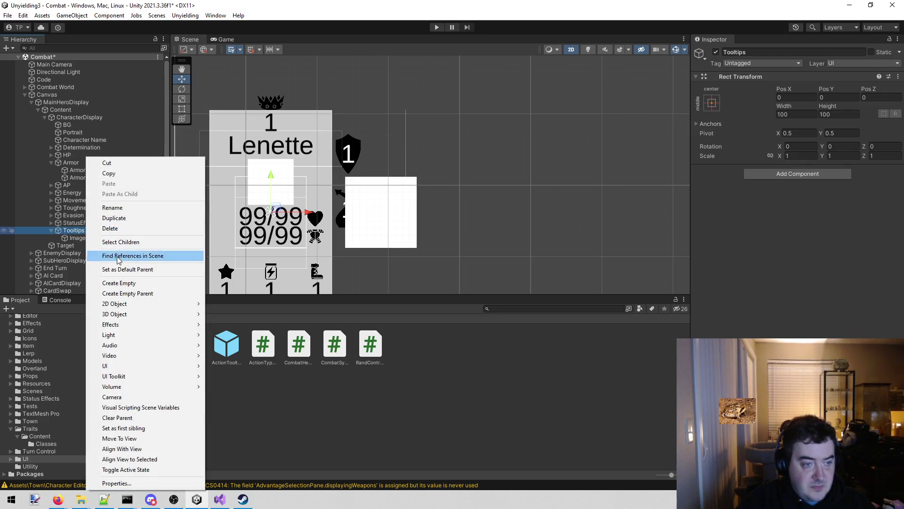
Add an 'ArmorTooltip' empty inside Tooltips and nest the Image under it.
click(122, 283)
click(786, 52)
text(ArmorTooltip)
key(Return)
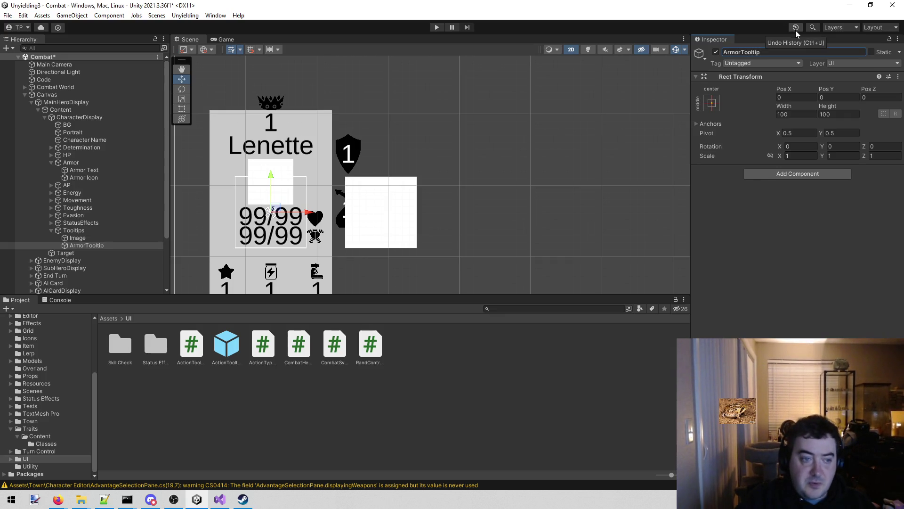
drag(81, 241, 90, 247)
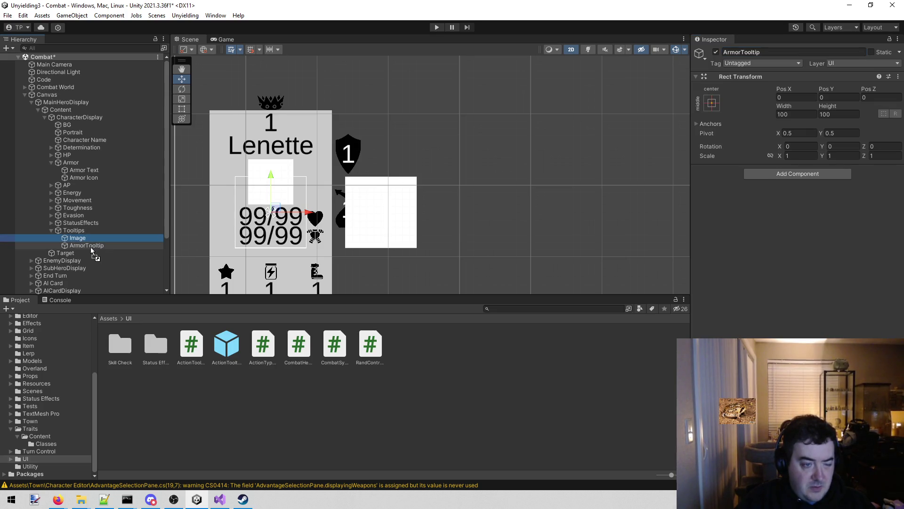
click(90, 247)
Assign ArmorTooltip as Armor's Tooltip Object, deactivate it, and enter Play mode.
mouse_move(82, 163)
mouse_down()
mouse_move(94, 239)
mouse_move(796, 191)
mouse_up()
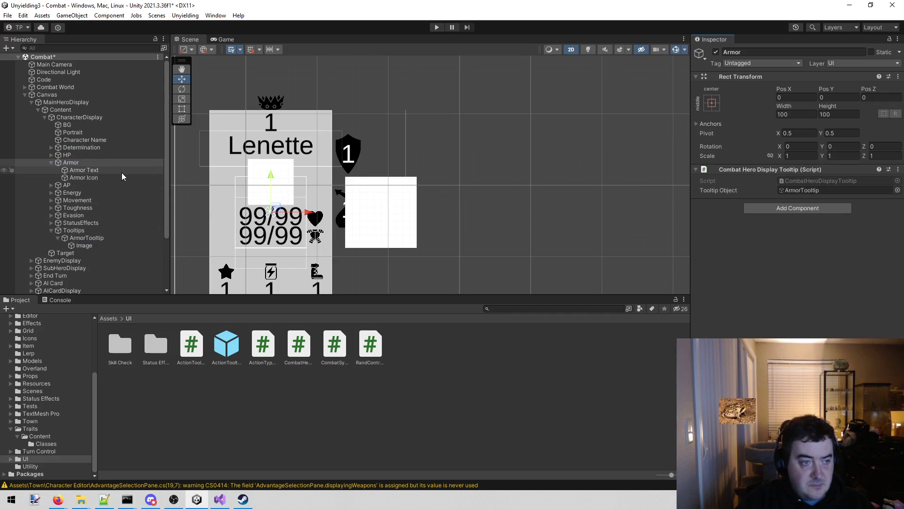
click(100, 246)
click(120, 237)
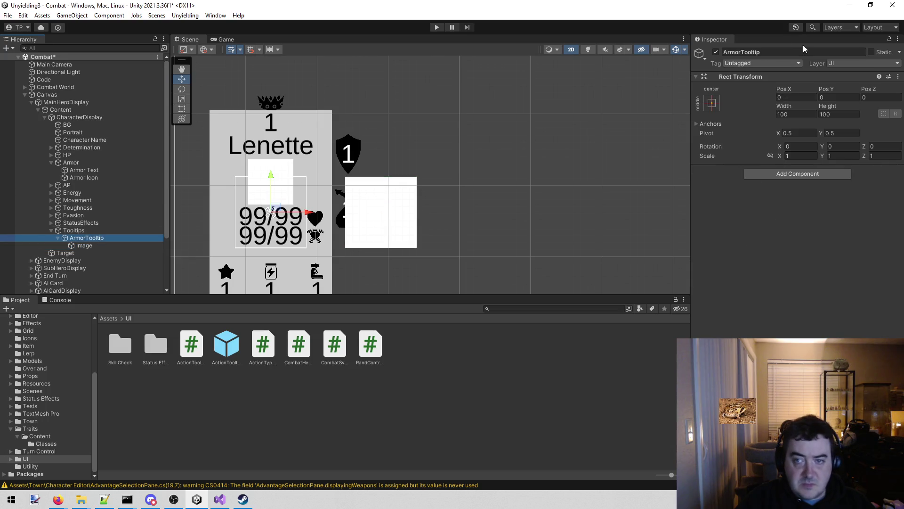
click(716, 52)
click(437, 27)
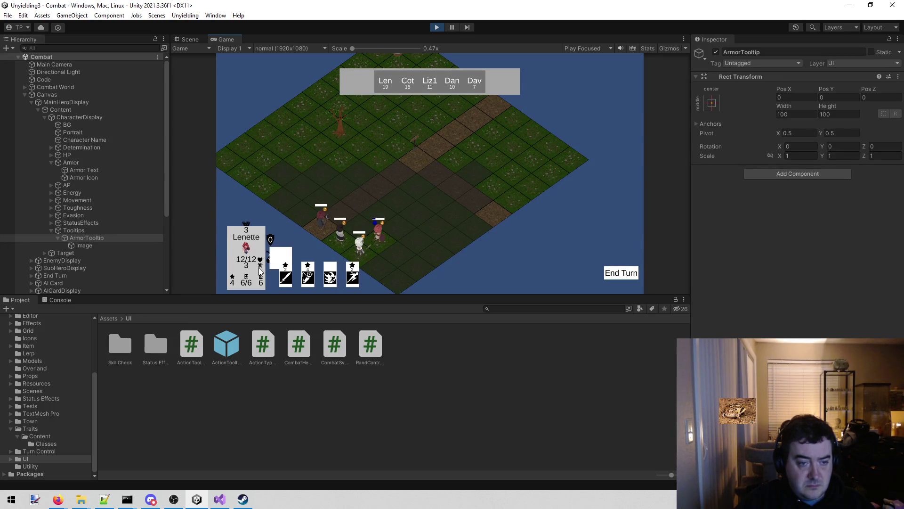
Verify the armor stat shows the ArmorTooltip square in-game, then return to CombatHeroDisplayTooltip.cs.
mouse_move(250, 276)
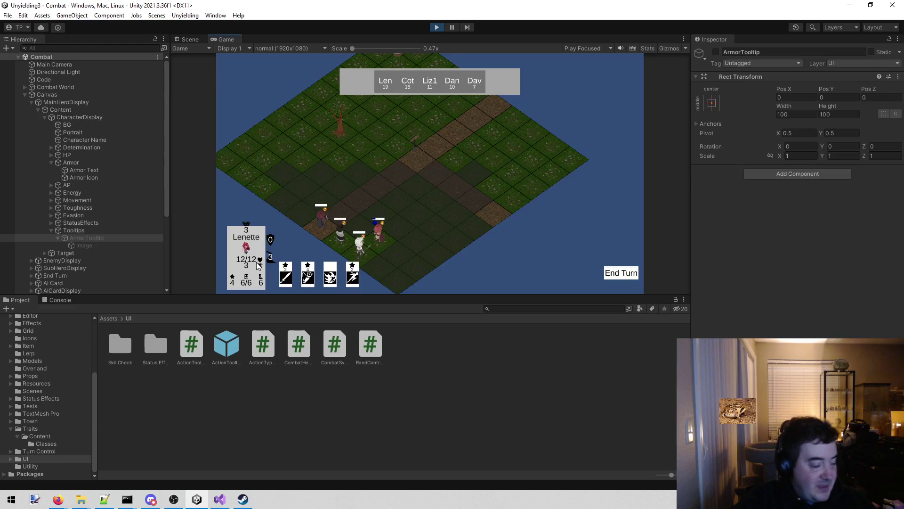
click(219, 499)
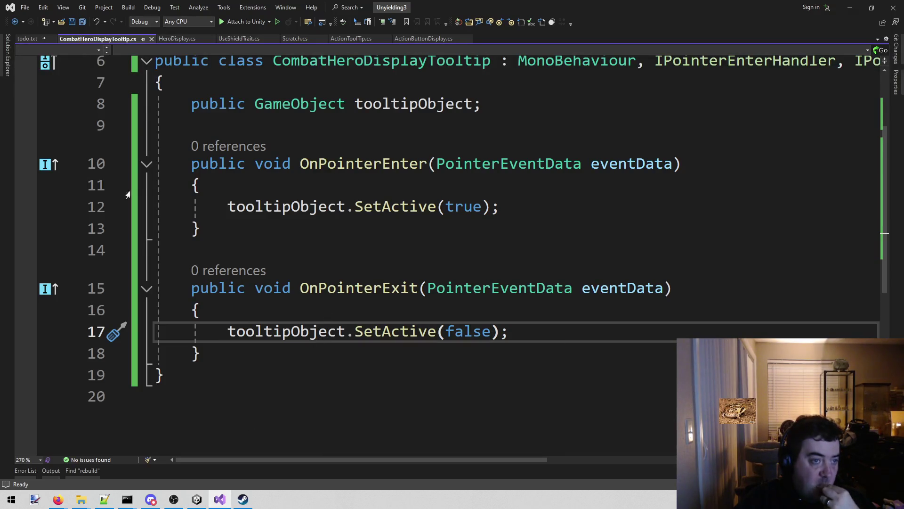
Close the tooltip script and list Determination, HP and Armor under the tooltip note in todo.txt.
middle_click(91, 41)
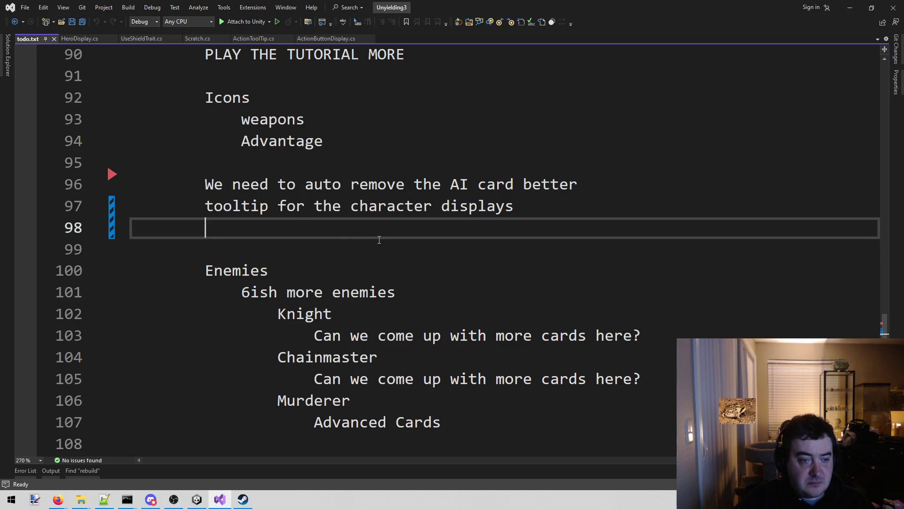
key(Tab)
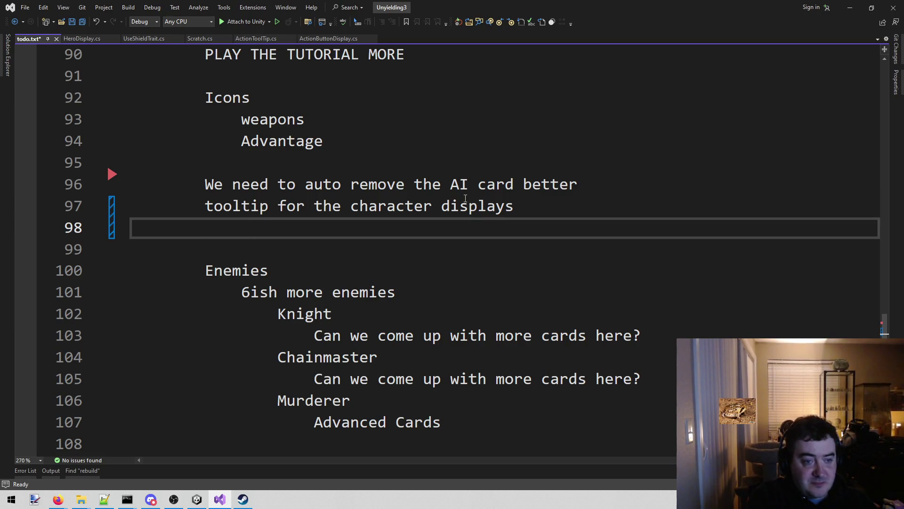
text(Detern)
key(BackSpace)
text(mination)
key(Return)
text(HP)
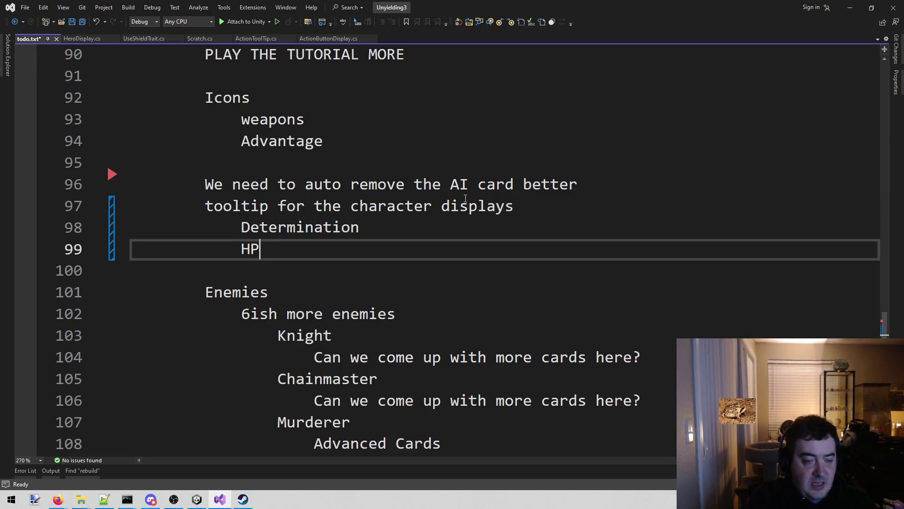
key(Return)
text(ARMOR)
key(BackSpace)
key(BackSpace)
key(BackSpace)
key(BackSpace)
key(BackSpace)
text(rm)
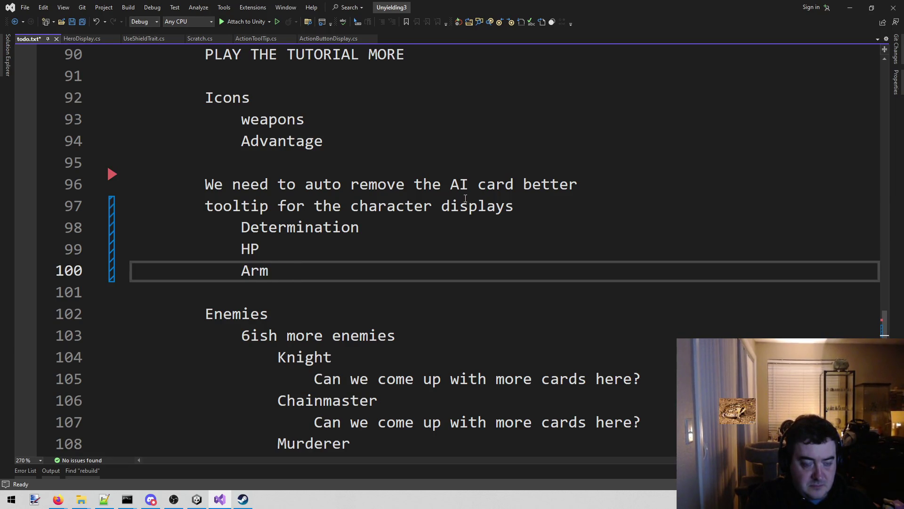
text(or)
key(Return)
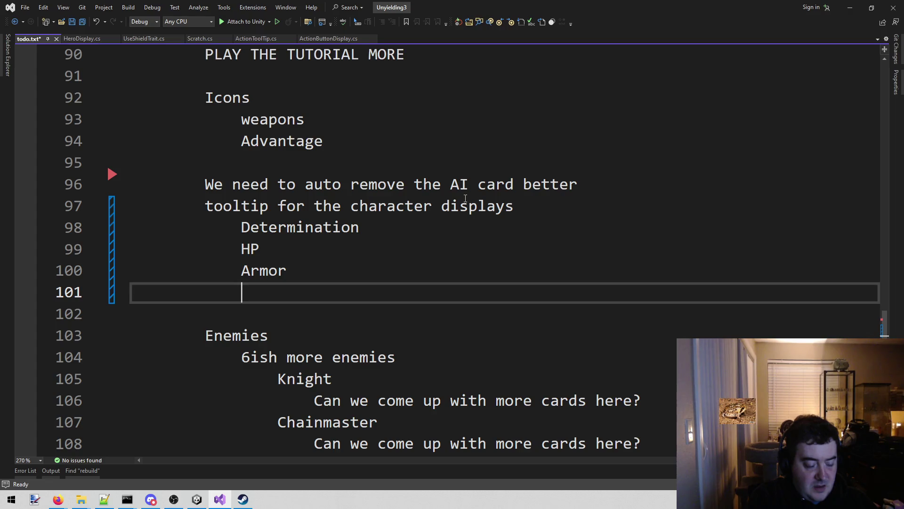
Add Energy, Action Points, Movement, toughness and evasion to the todo.txt stat list.
text(Energy)
key(Return)
text(Action Points)
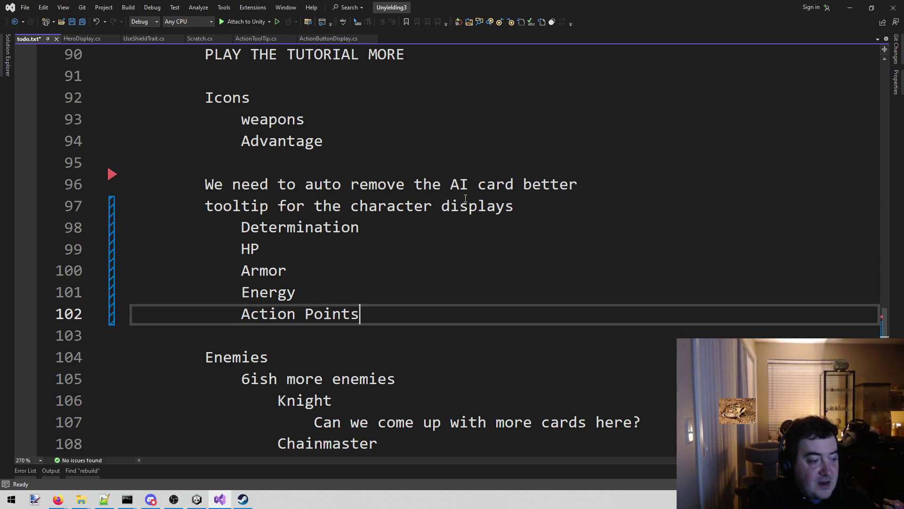
key(Return)
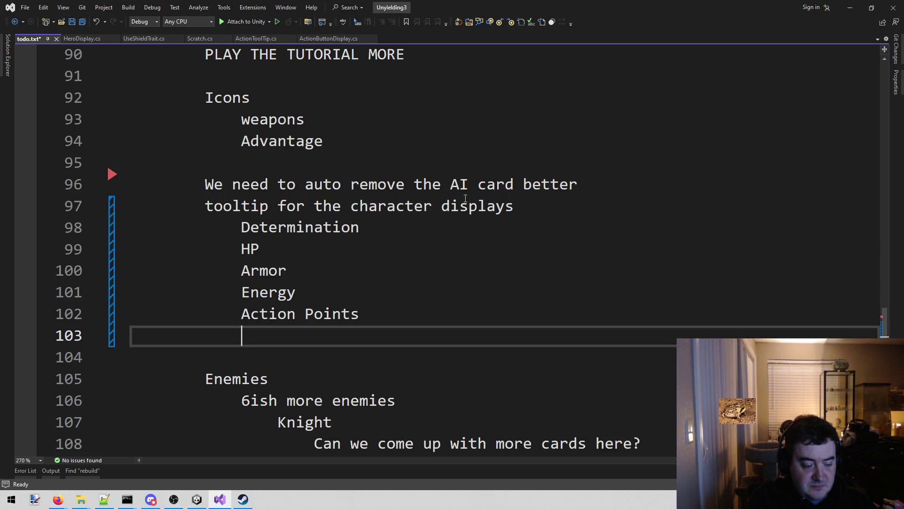
text(Movement)
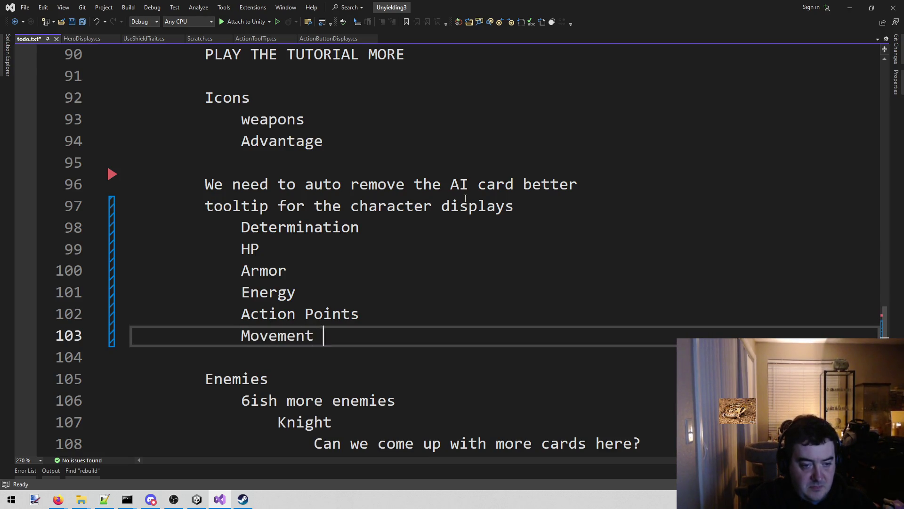
key(Return)
text(toughness)
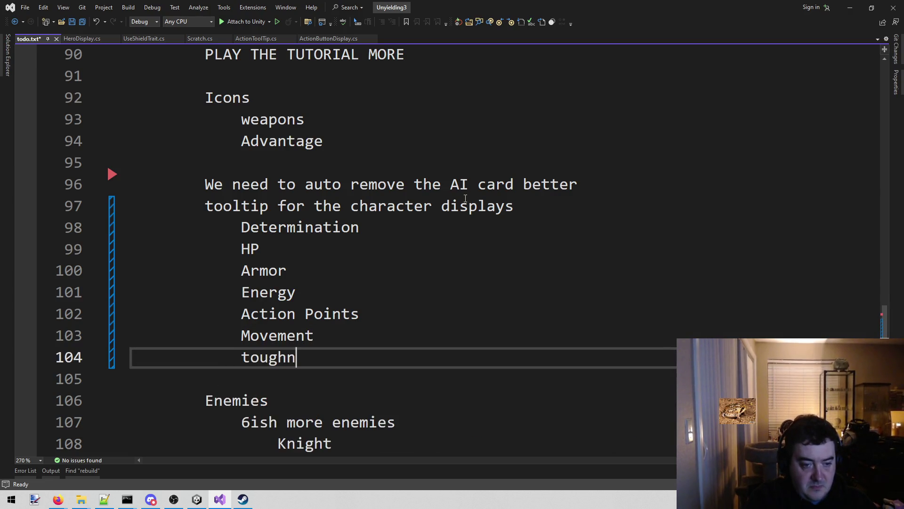
key(Return)
text(evasion)
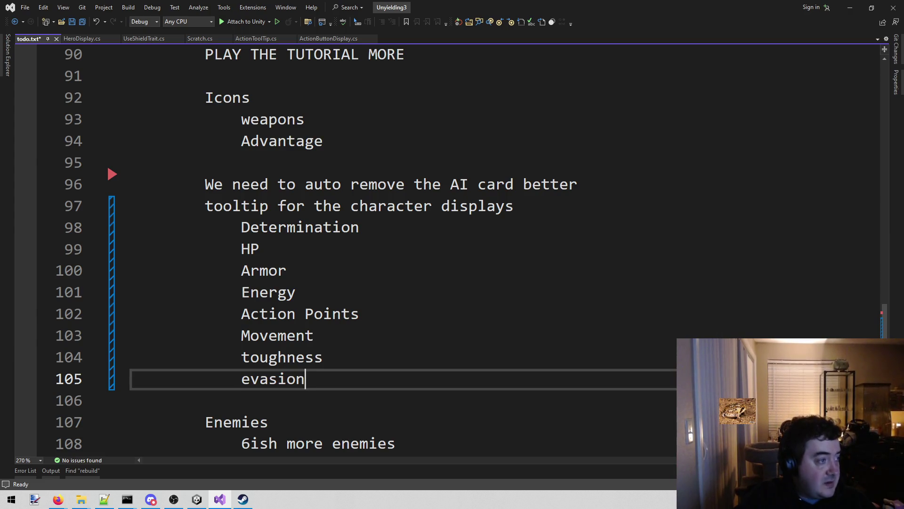
key(alt+Tab)
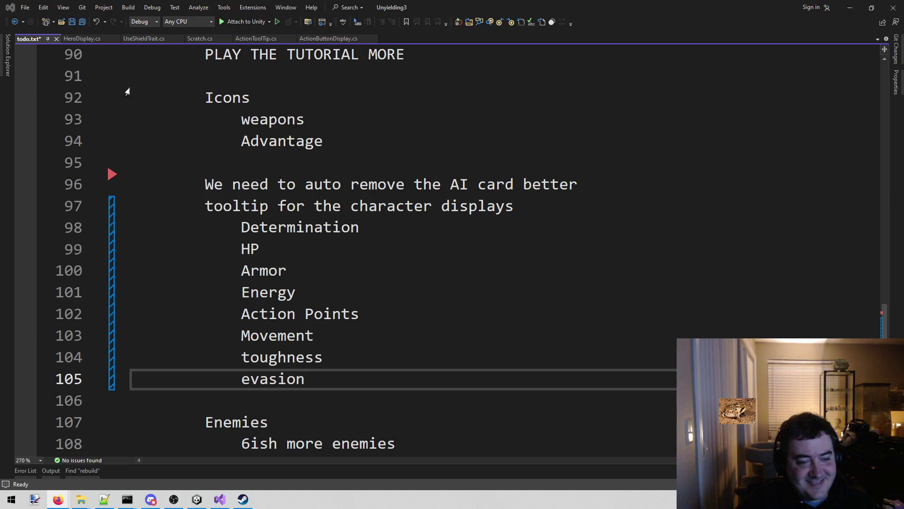
Switch back to Unity and exit Play mode.
click(322, 227)
click(317, 245)
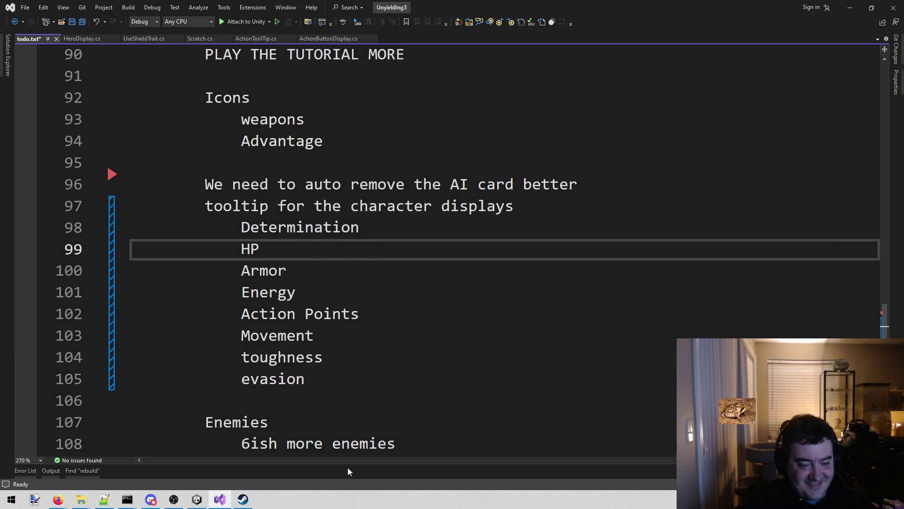
click(197, 499)
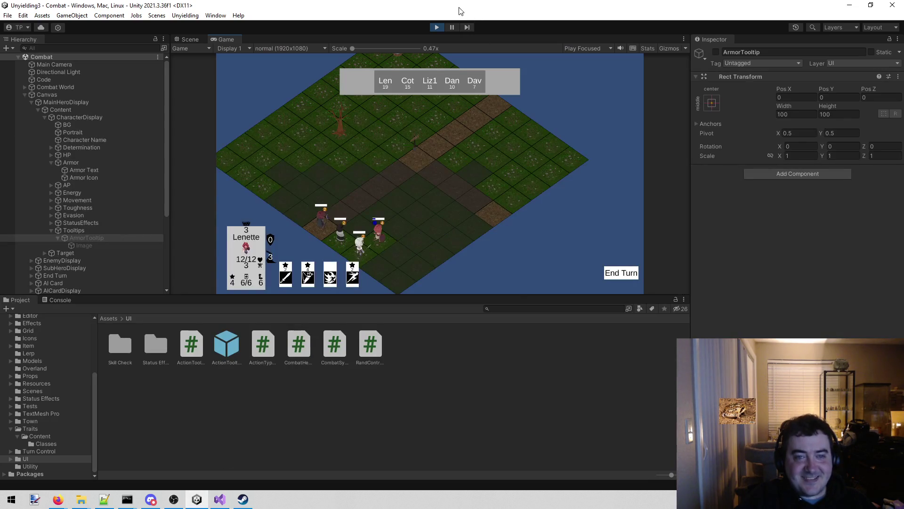
click(433, 29)
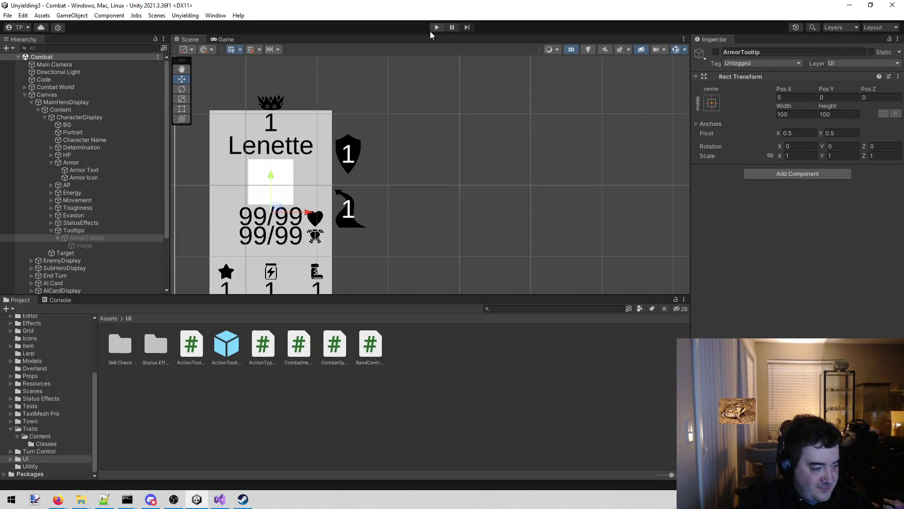